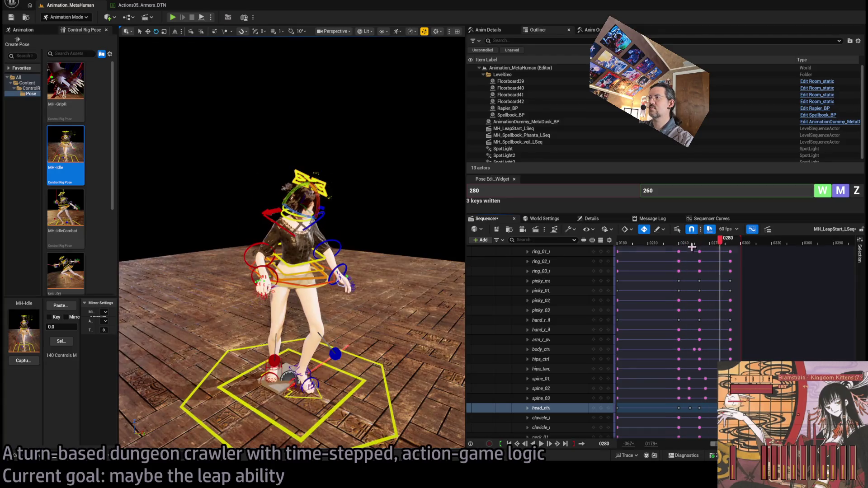
- Go to frame 0240, collapse the MetaHuman_ControlRig control tracks and deselect the keys
left_click(679, 246)
key("Left")
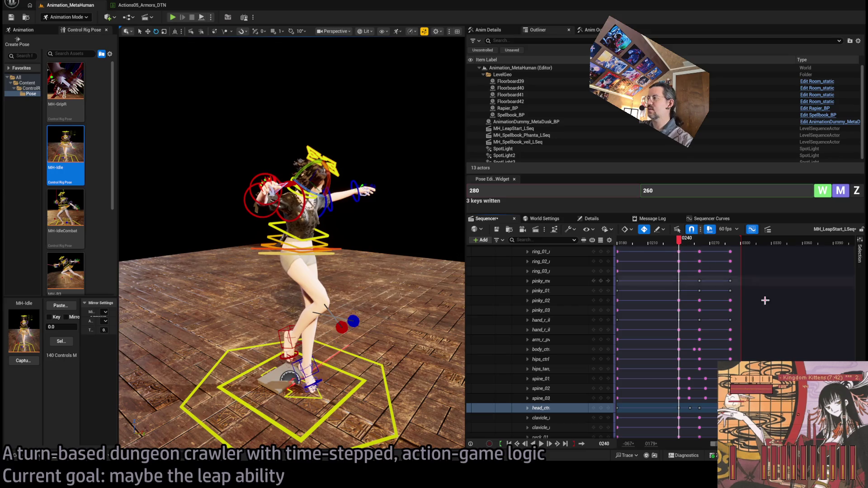
scroll(526, 335, "up", 10)
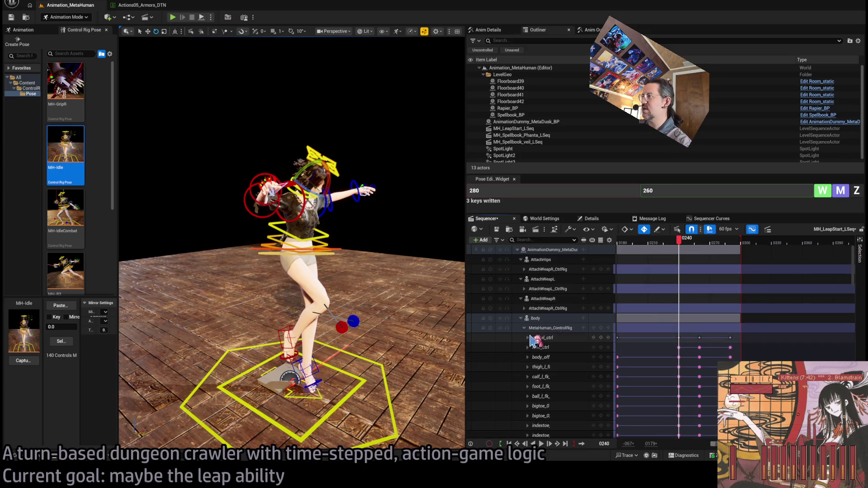
left_click(524, 328)
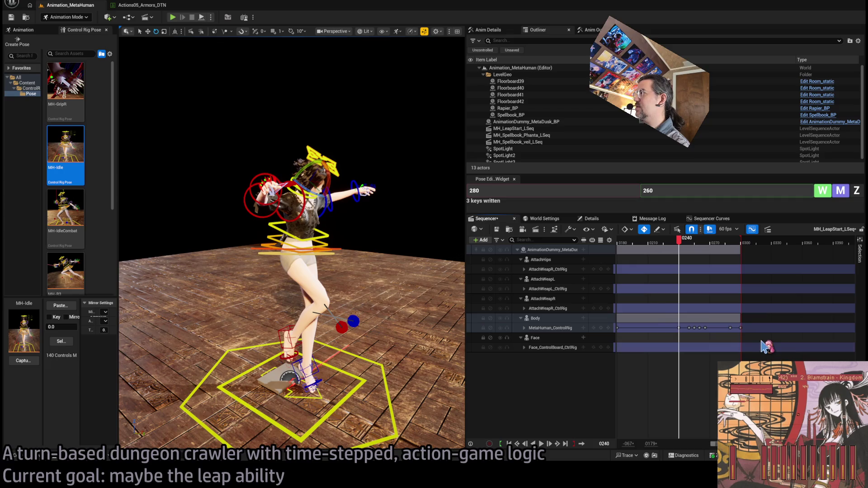
left_click(678, 329)
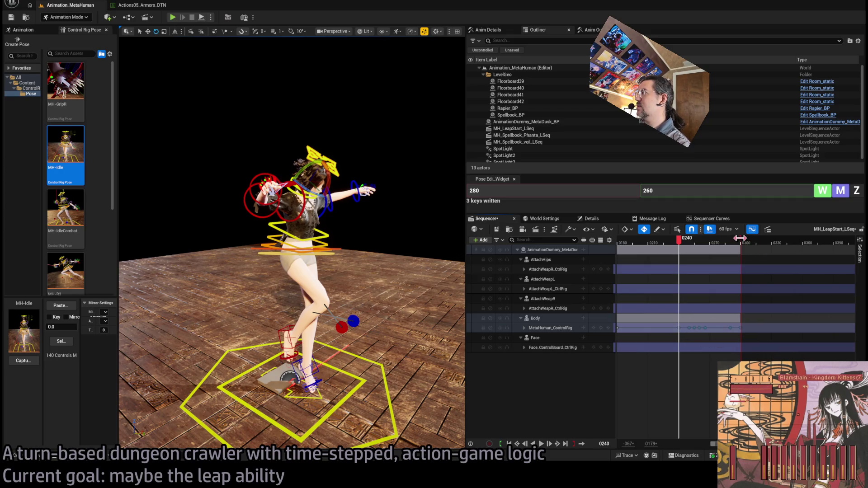
- Extend the playback range end to about frame 0322 and scrub the leap from 0241 to 0284
left_click_drag(740, 238, 756, 263)
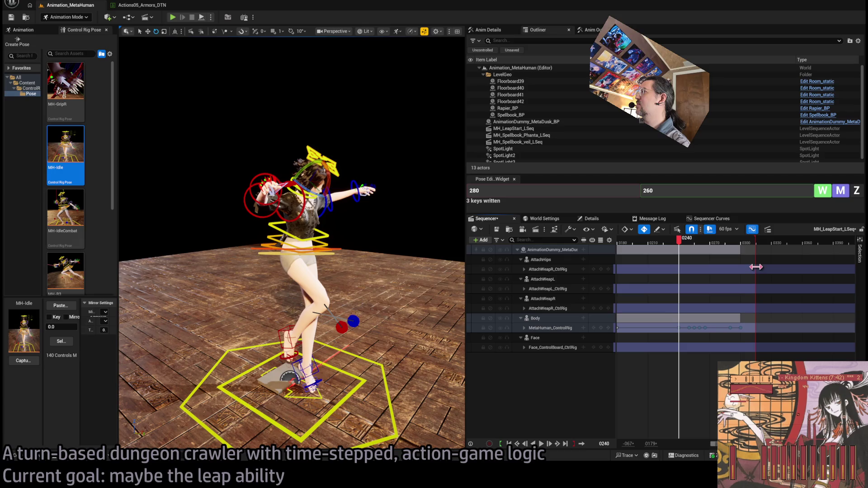
left_click(753, 248)
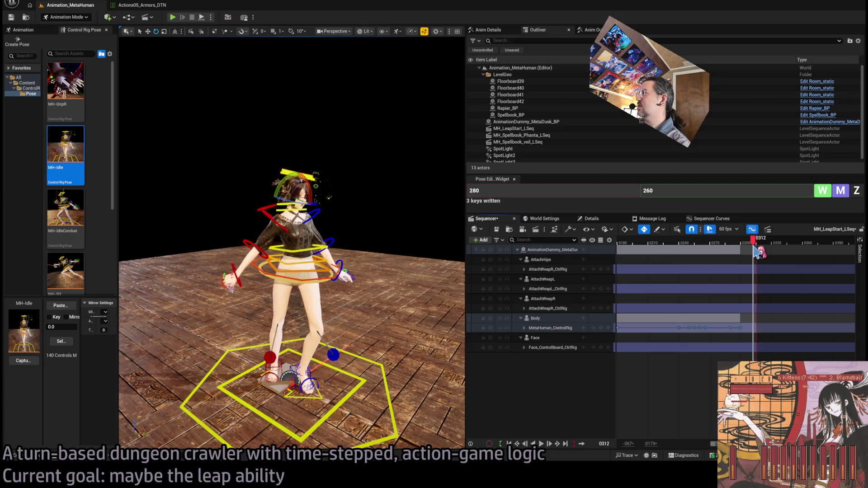
mouse_move(758, 246)
left_mouse_down()
mouse_move(739, 245)
mouse_move(766, 240)
left_mouse_up()
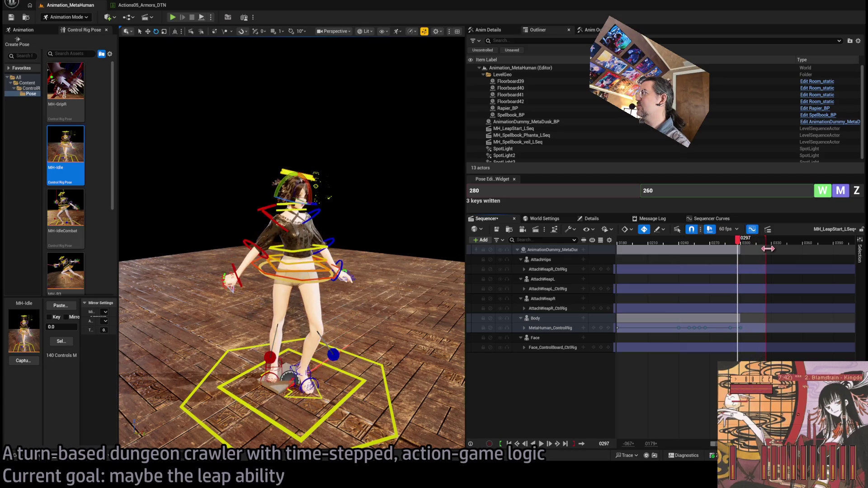
left_click(762, 242)
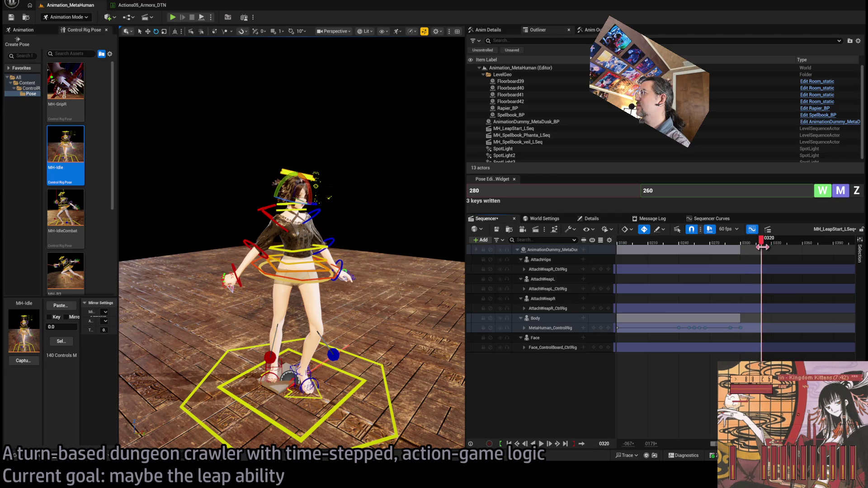
left_click_drag(762, 243, 685, 242)
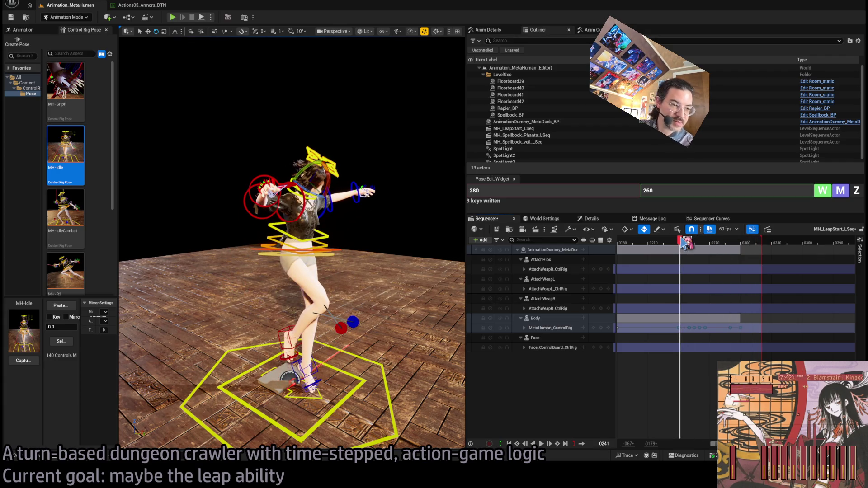
mouse_move(685, 243)
left_mouse_down()
mouse_move(726, 239)
mouse_move(678, 244)
mouse_move(751, 250)
mouse_move(692, 257)
mouse_move(731, 262)
left_mouse_up()
- Select the spine_03, spine_02 and spine_01 controls on the character
left_click(325, 270)
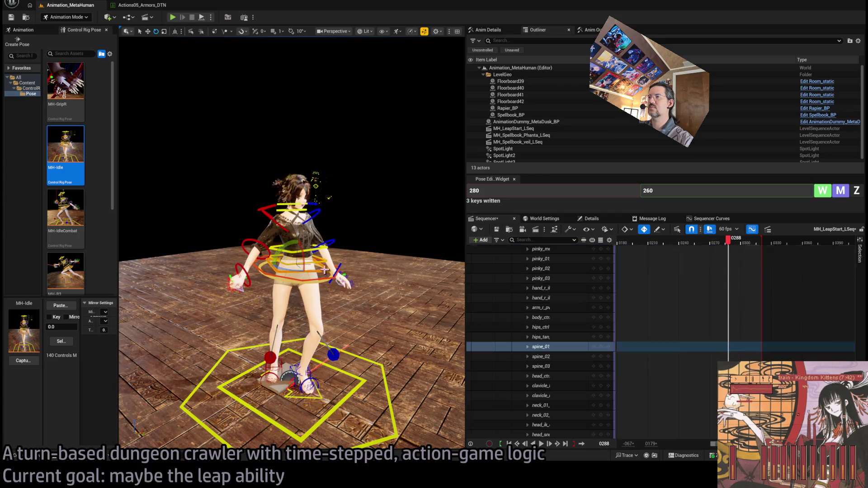
left_click(324, 256)
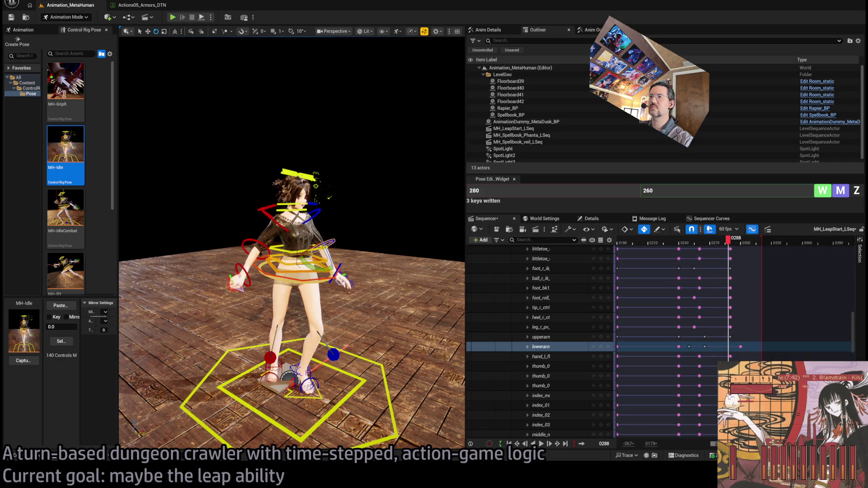
left_click(283, 254)
left_click(290, 261, "ctrl")
left_click(291, 267, "ctrl")
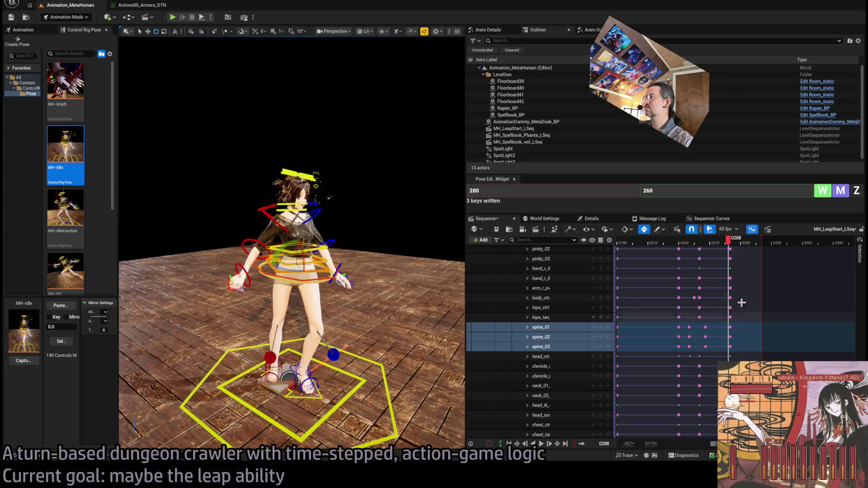
- Slide the spine keys from frame 0290 later to frame 0300
left_click(733, 241)
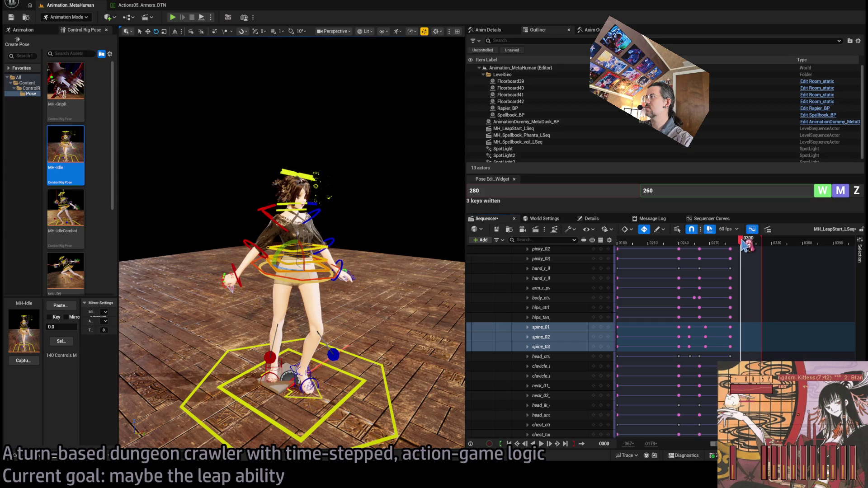
left_click(731, 326)
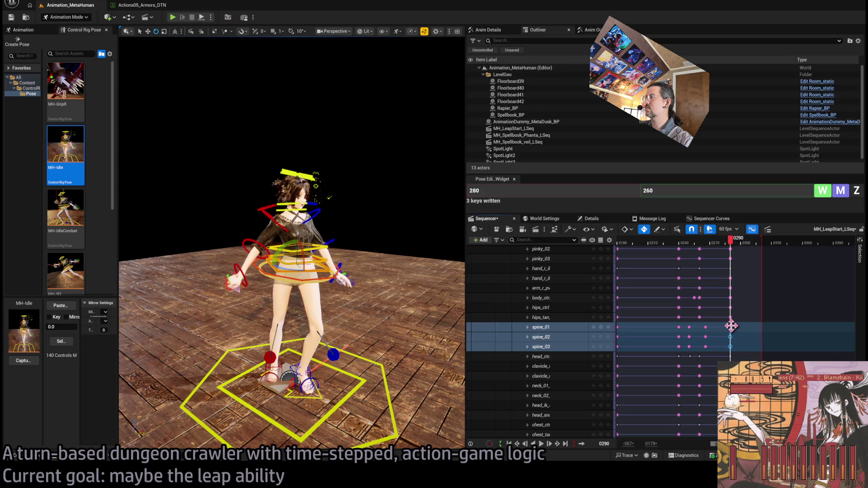
left_click_drag(731, 326, 741, 327)
mouse_move(742, 241)
left_mouse_down()
mouse_move(694, 242)
mouse_move(746, 252)
mouse_move(727, 253)
mouse_move(735, 256)
mouse_move(673, 258)
mouse_move(715, 264)
mouse_move(691, 255)
mouse_move(746, 244)
left_mouse_up()
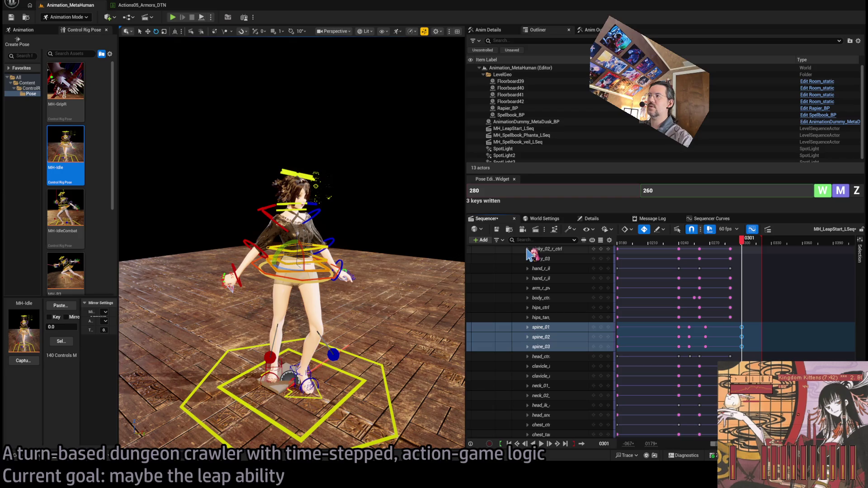
- Open the animation curves graph and show curves for every body control
left_click(728, 219)
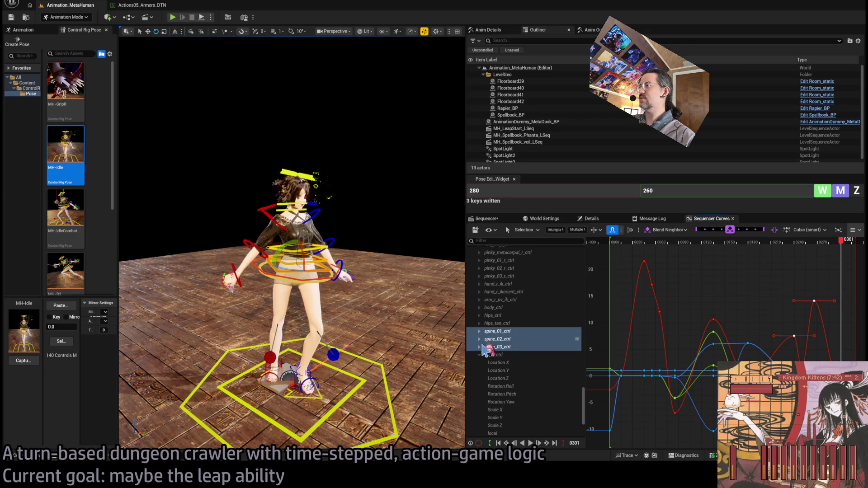
scroll(524, 339, "up", 5)
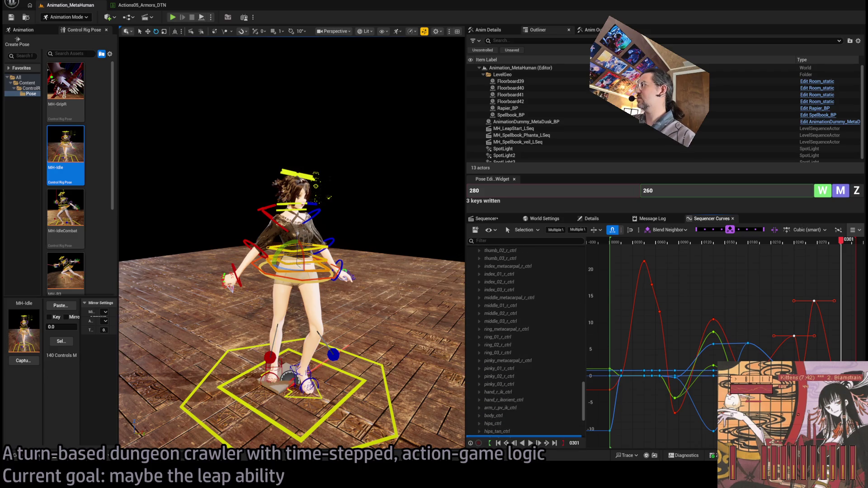
scroll(515, 310, "up", 10)
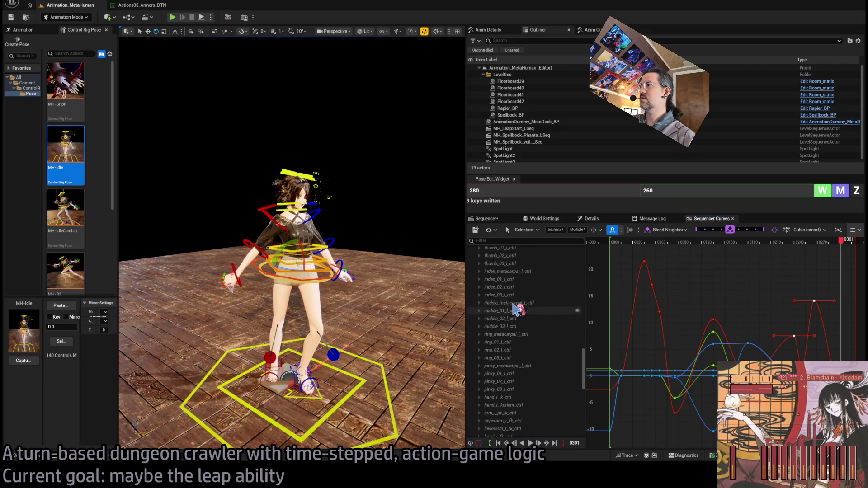
mouse_move(582, 354)
left_mouse_down()
mouse_move(581, 278)
mouse_move(587, 437)
mouse_move(584, 273)
mouse_move(586, 434)
left_mouse_up()
left_click(545, 427, "shift")
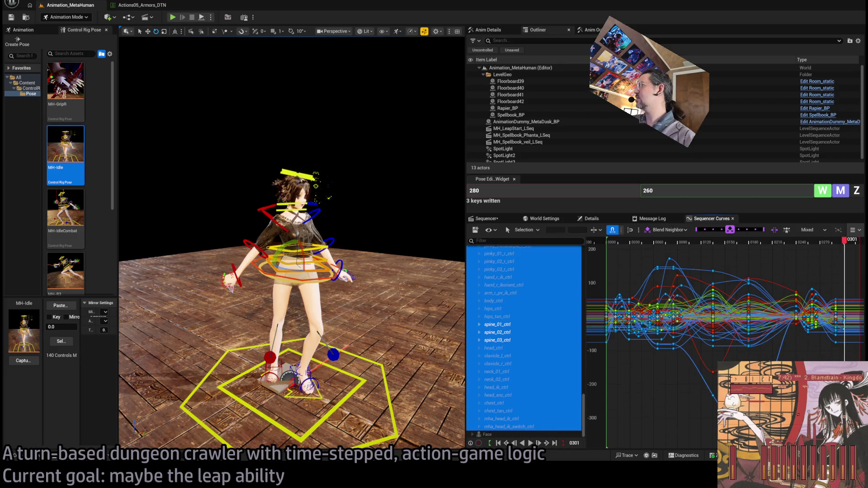
- Marquee-select the final key cluster and stretch its timing wider with the W transform box
left_click_drag(788, 268, 841, 345)
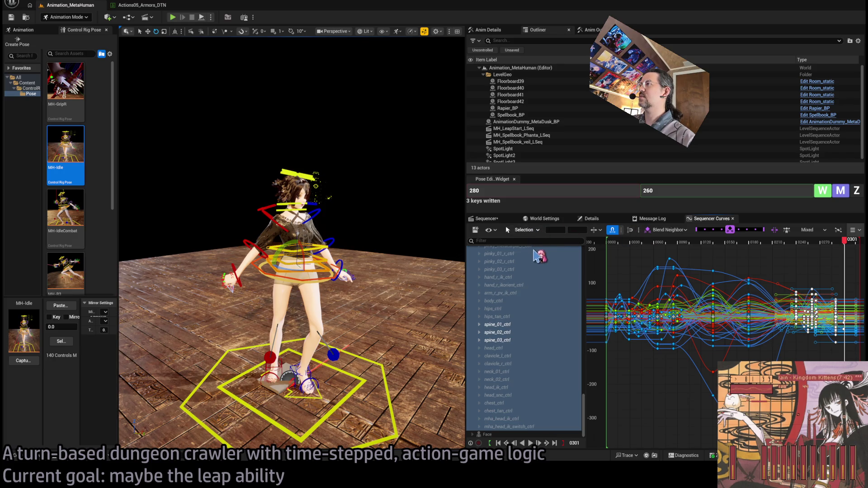
key("w")
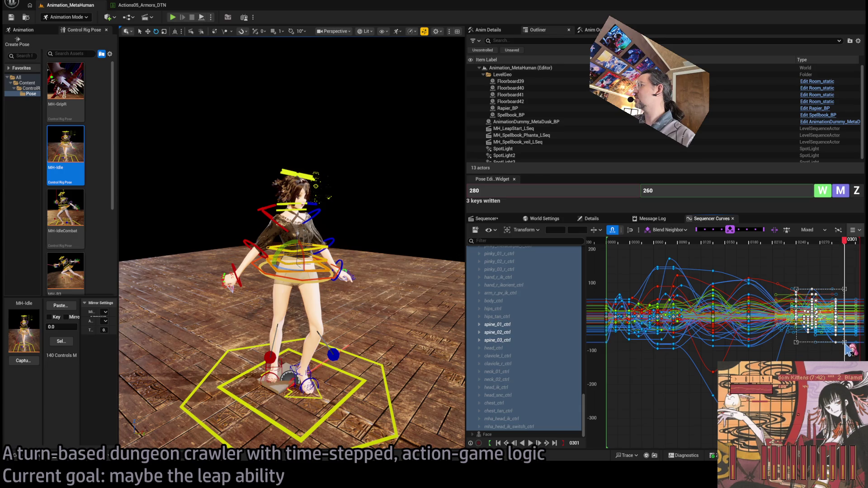
left_click_drag(844, 342, 822, 322)
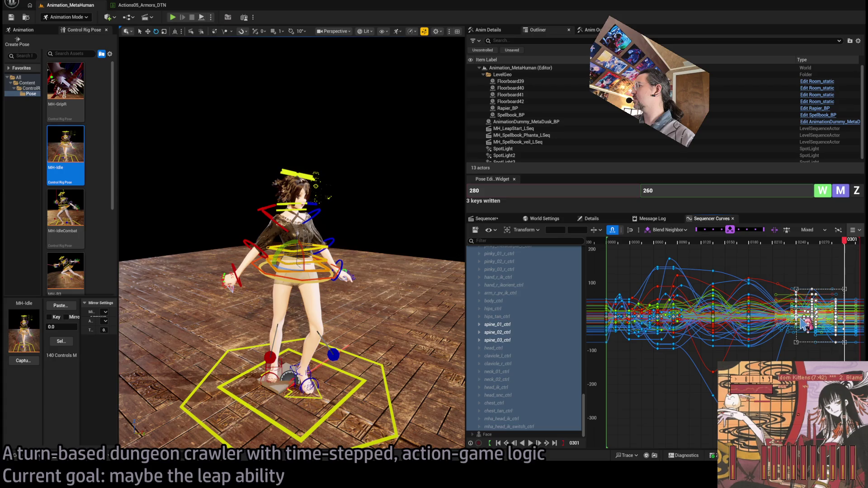
mouse_move(852, 347)
left_mouse_down()
mouse_move(858, 347)
mouse_move(842, 316)
left_mouse_up()
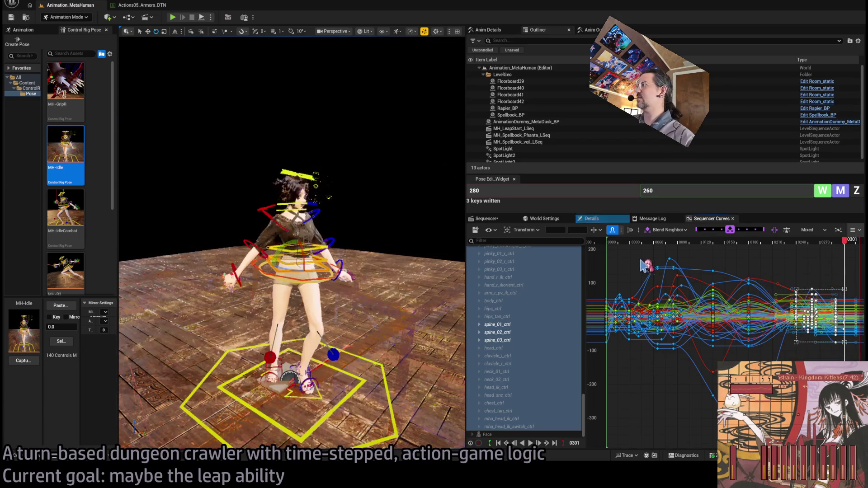
key("ctrl+z")
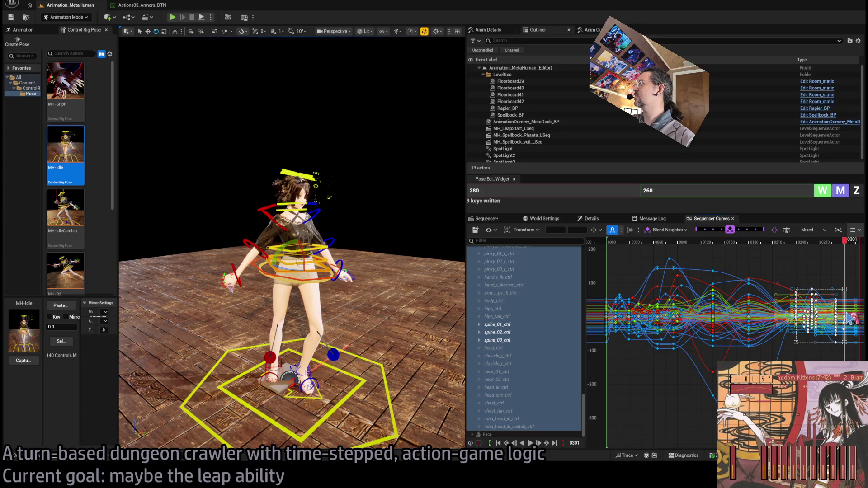
left_click_drag(848, 318, 857, 319)
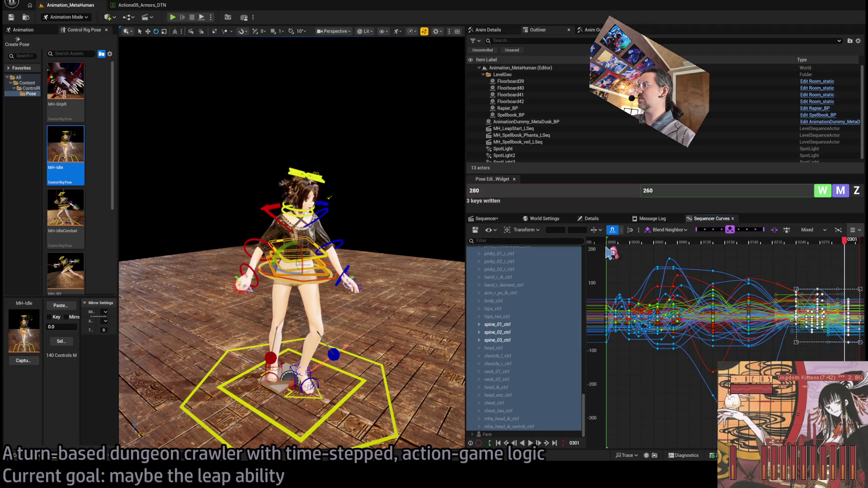
- Return to the keyframe track view and collapse the MetaHuman_ControlRig control tracks
left_click(490, 219)
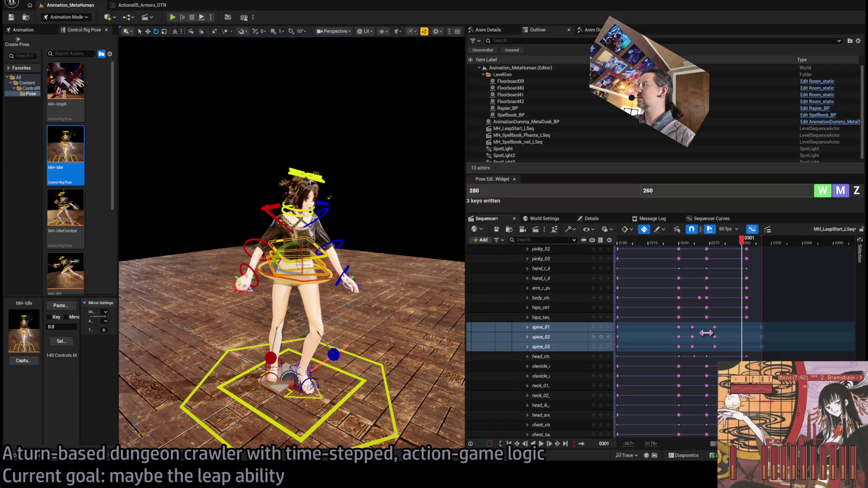
scroll(713, 446, "left", 3)
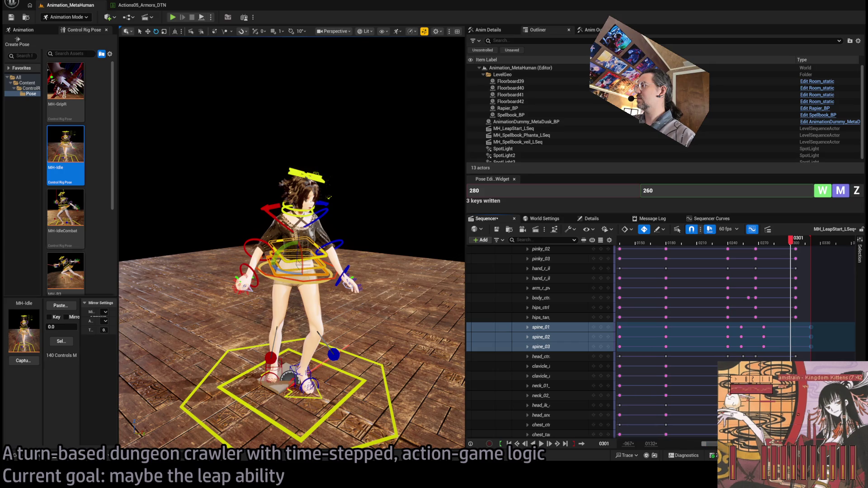
scroll(542, 317, "up", 10)
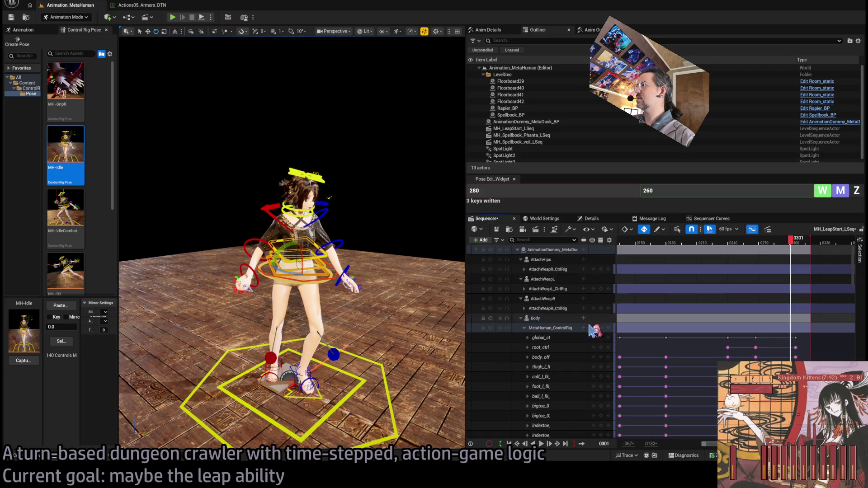
left_click(595, 330)
left_click(524, 327)
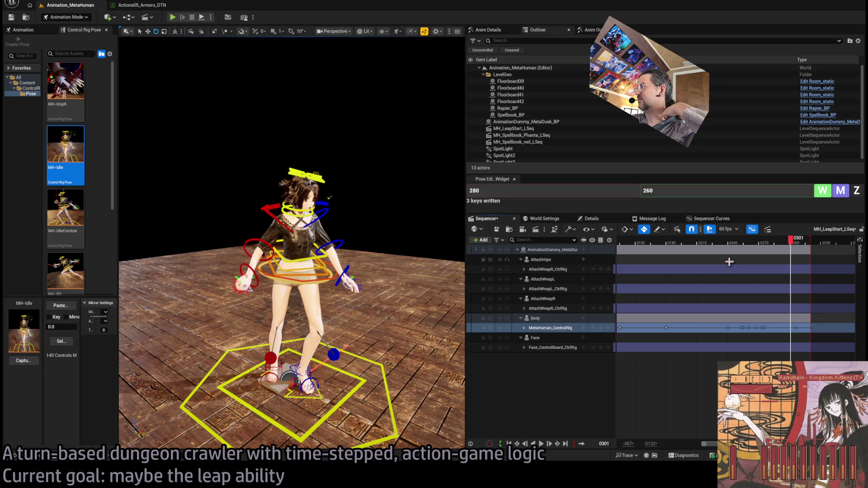
- Play the leap from before takeoff and stop on the crouch near frame 0260
left_click(736, 248)
key("space")
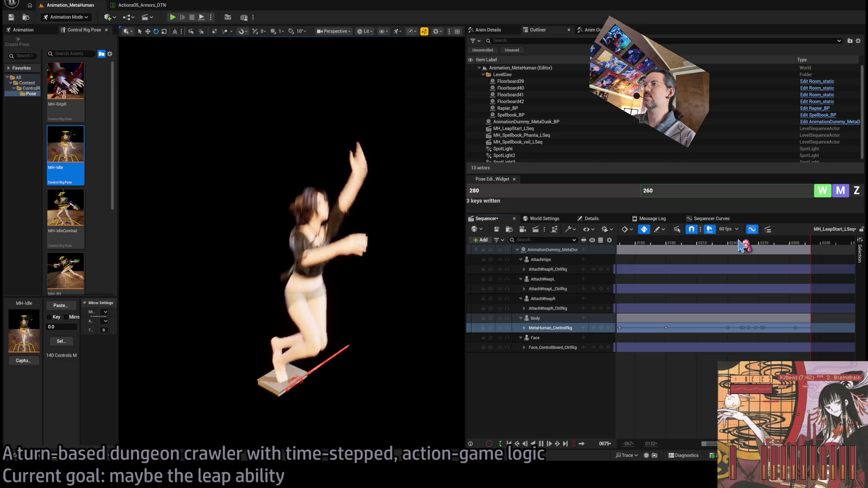
key("space")
left_click(732, 248)
key("space")
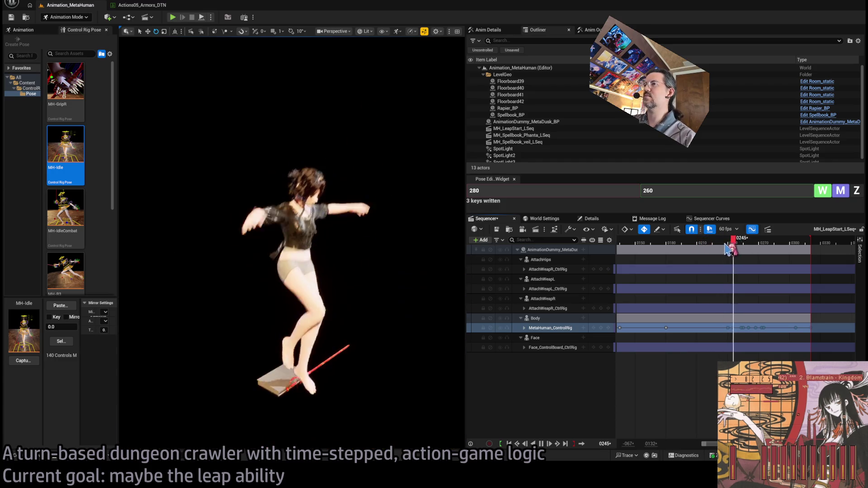
left_click_drag(730, 248, 748, 249)
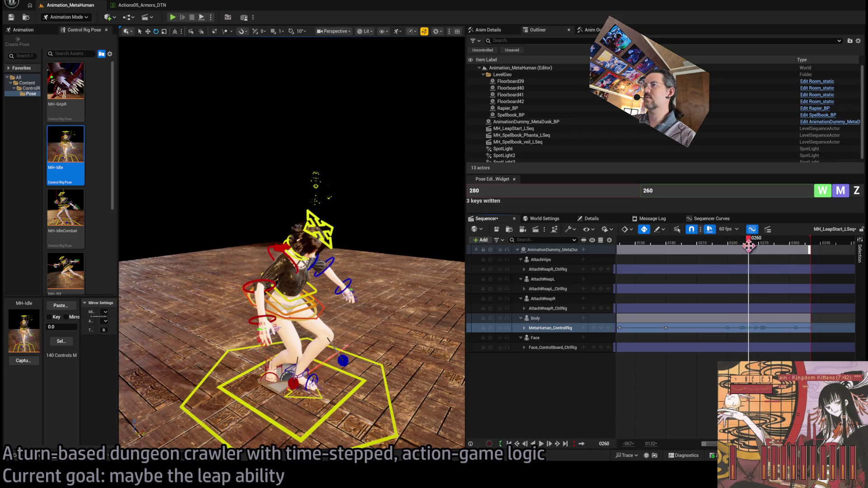
- Drag body_ctrl down into a deeper crouch and scrub between frames 242 and 268
left_click(322, 309)
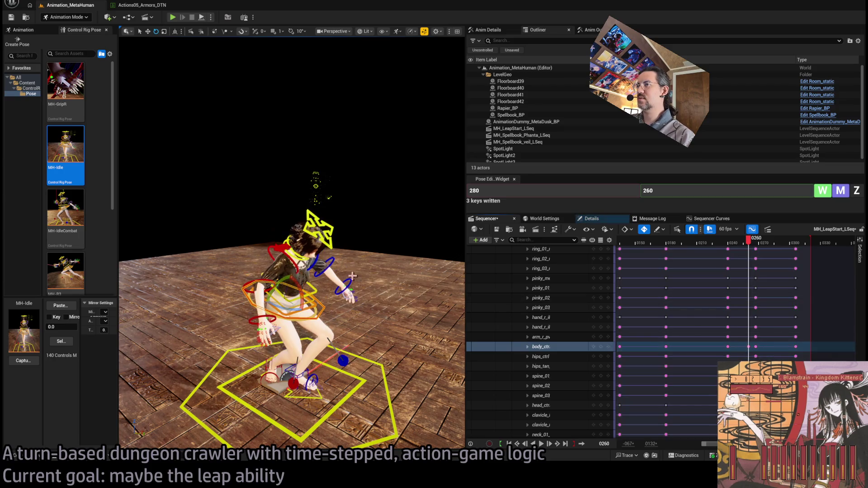
left_click_drag(284, 280, 283, 293)
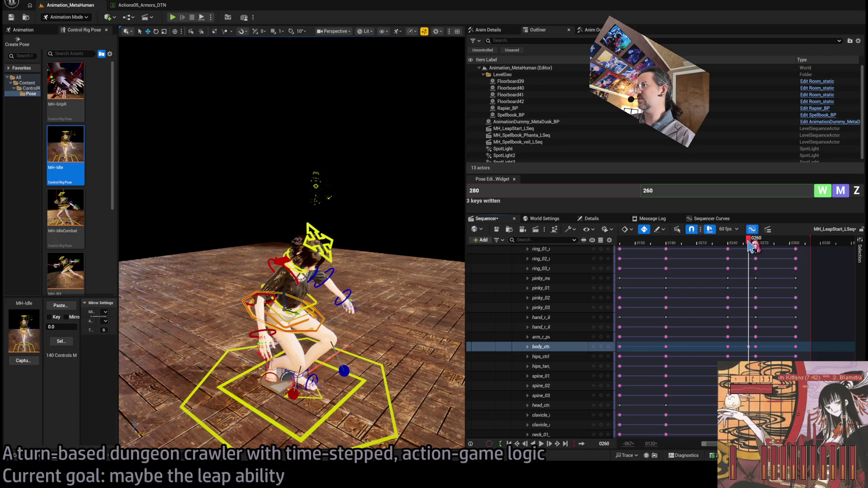
left_click(733, 244)
left_click_drag(733, 244, 758, 247)
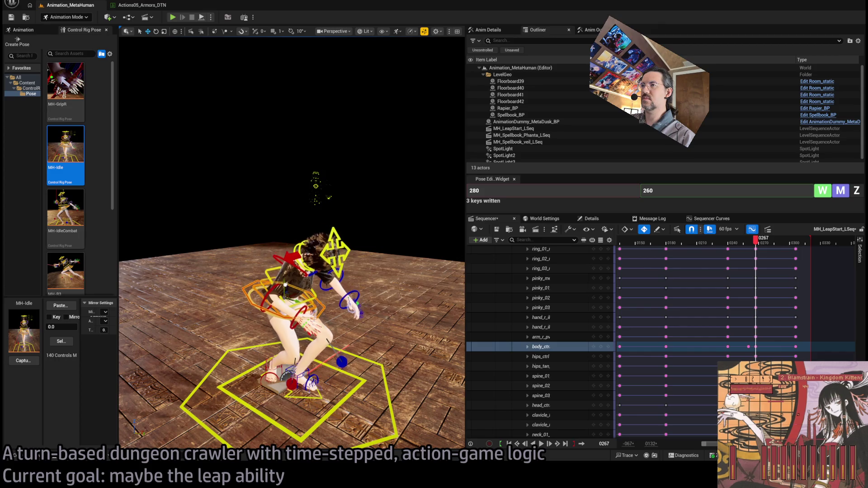
mouse_move(756, 244)
left_mouse_down()
mouse_move(740, 250)
mouse_move(763, 251)
mouse_move(728, 249)
left_mouse_up()
- Replay the leap from around frame 234 and settle on the half-crouch at frame 254
key("space")
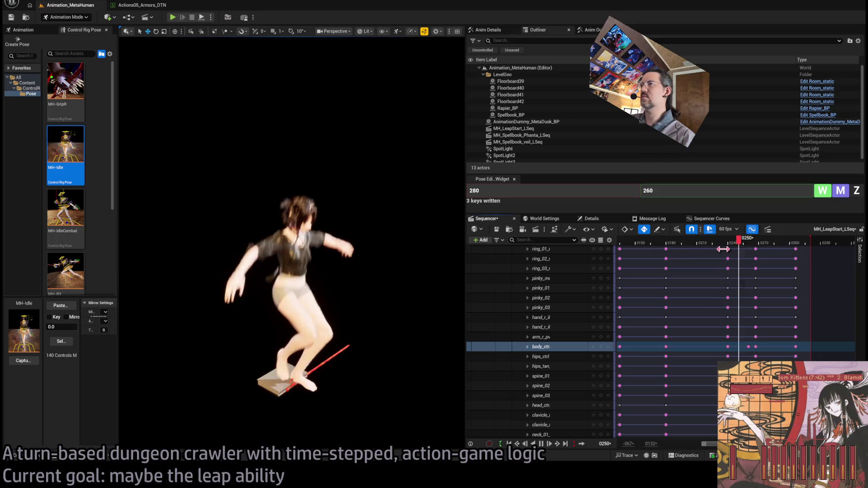
left_click(719, 246)
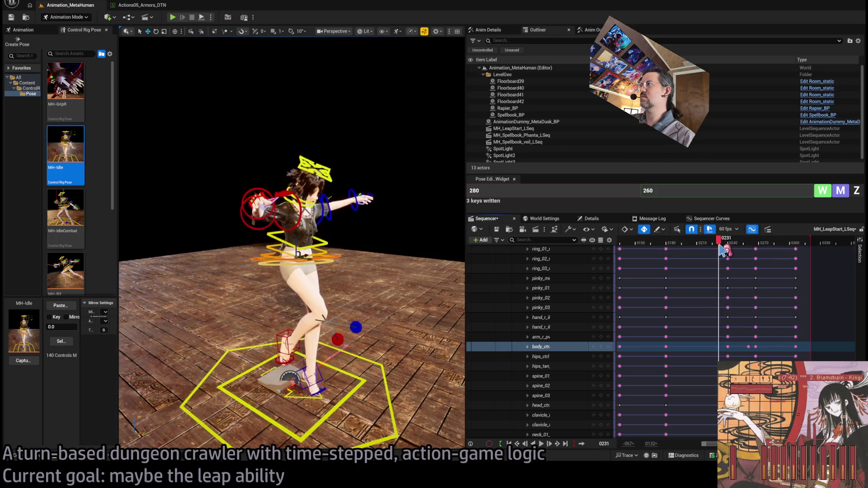
key("space")
left_click(723, 247)
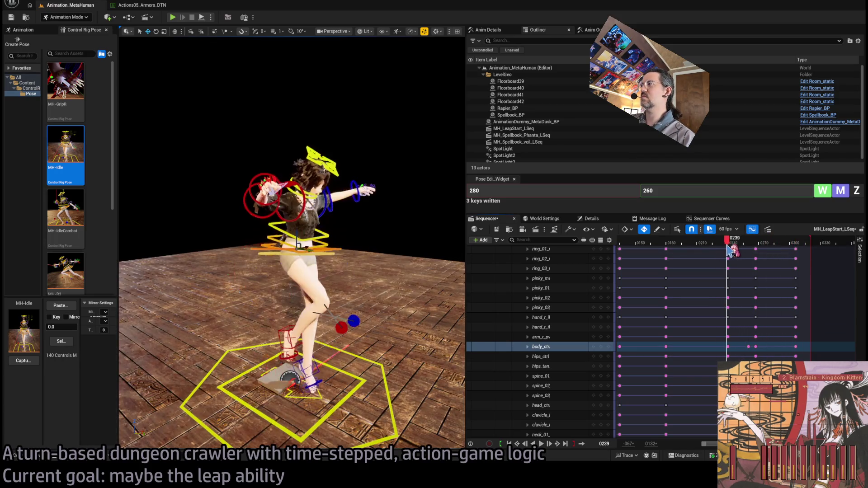
key("space")
key("space")
left_click_drag(726, 245, 742, 247)
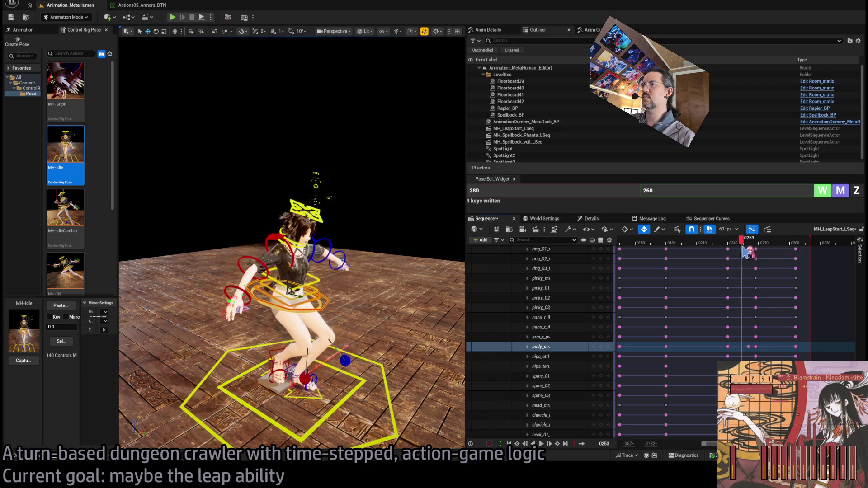
left_click_drag(742, 246, 744, 246)
- Select spine_03, spine_01 and spine_02, then play through the crouch into the landing near 277
left_click(317, 302)
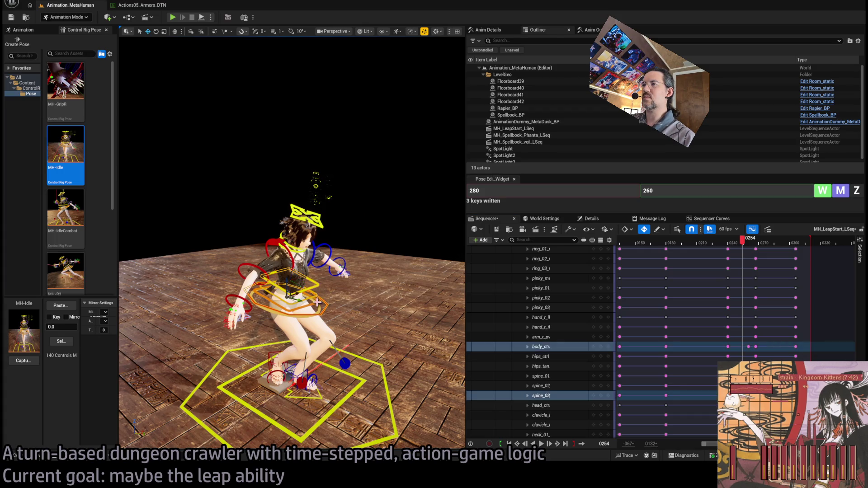
left_click(311, 307, "shift")
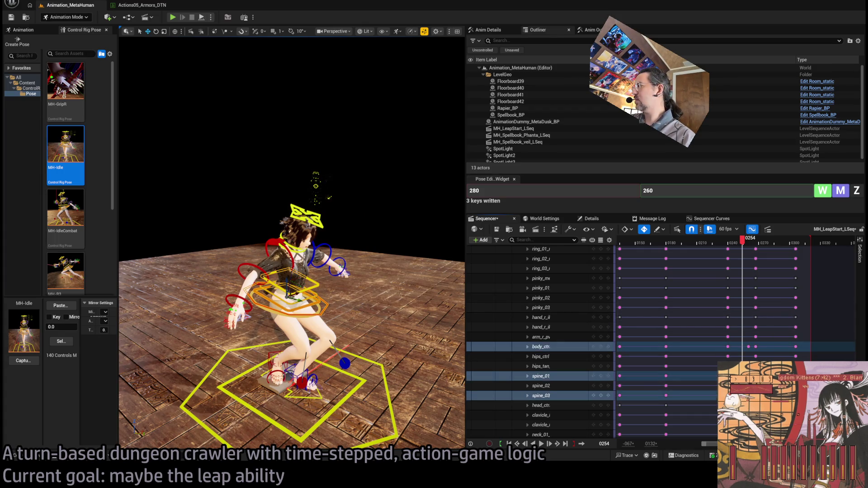
left_click(540, 386, "ctrl")
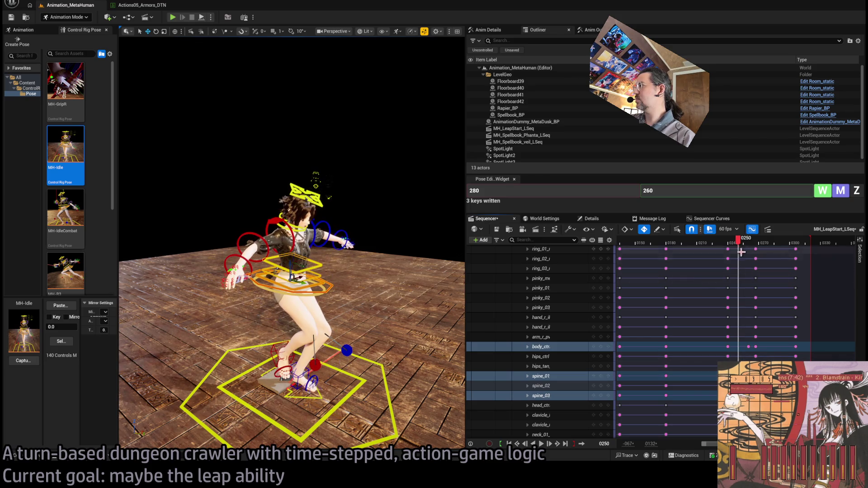
mouse_move(738, 239)
left_mouse_down()
mouse_move(726, 240)
mouse_move(737, 240)
mouse_move(732, 253)
mouse_move(774, 254)
mouse_move(711, 248)
mouse_move(775, 248)
mouse_move(734, 248)
left_mouse_up()
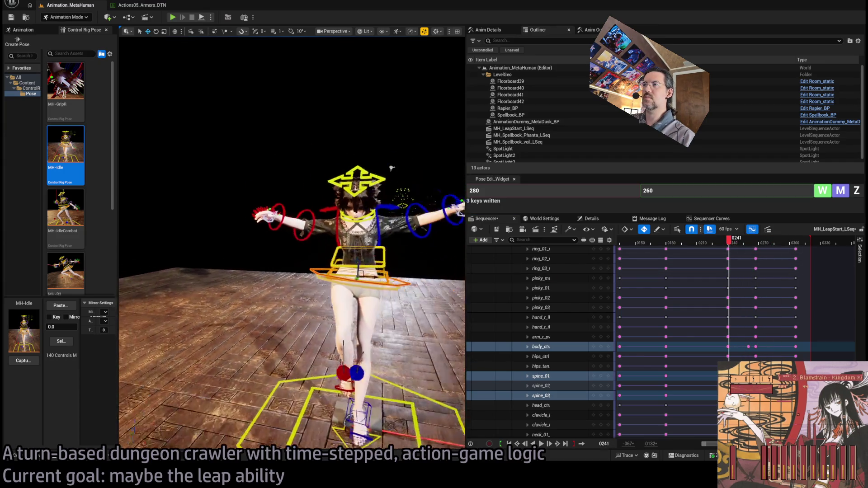
key("space")
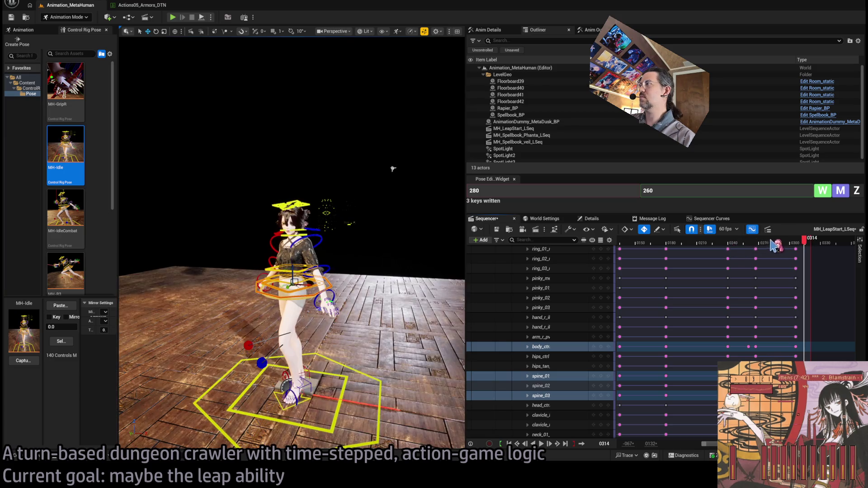
left_click(750, 244)
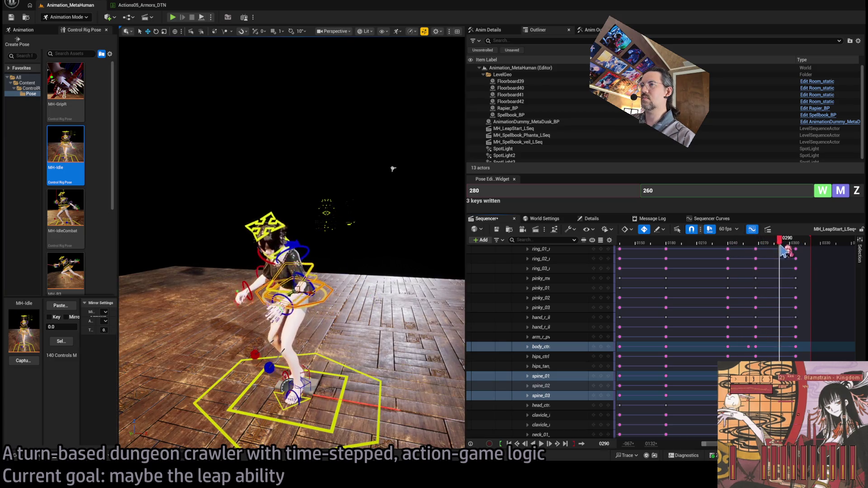
left_click_drag(780, 249, 767, 253)
- Move the lowerarm key from frame 0280 to 0286 and preview the landing arm timing
left_click(768, 256)
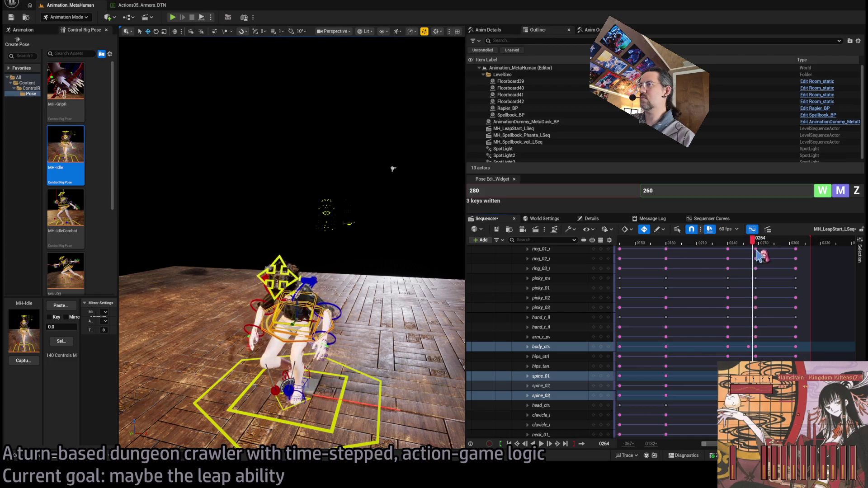
left_click(318, 307)
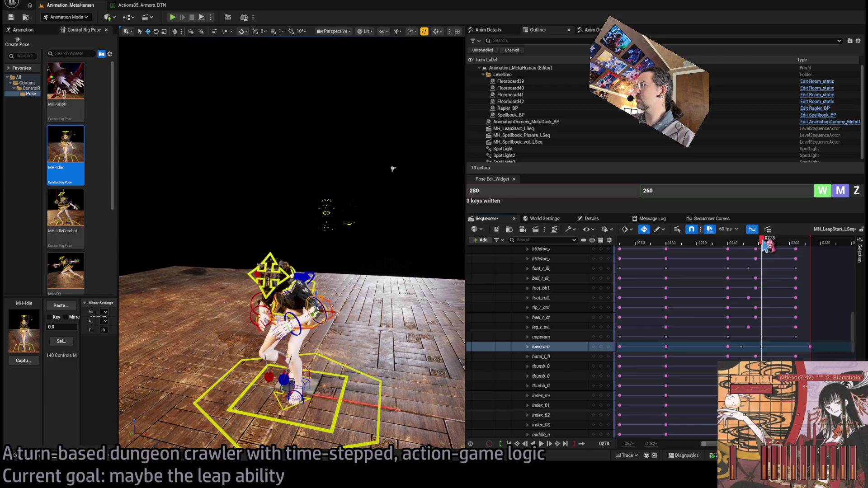
left_click_drag(764, 244, 784, 246)
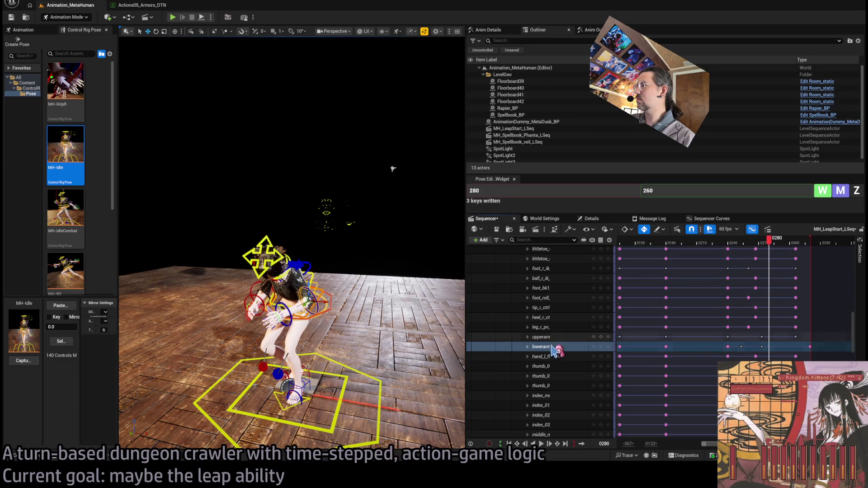
left_click(605, 349)
left_click_drag(769, 349, 780, 348)
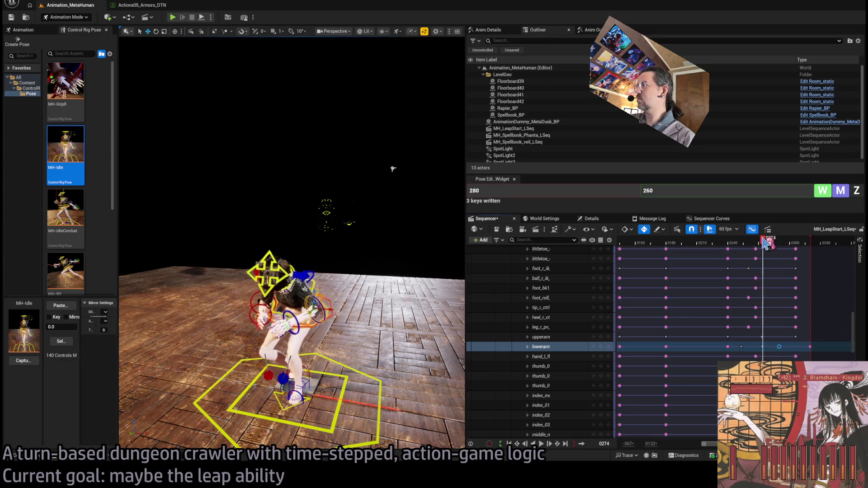
key("space")
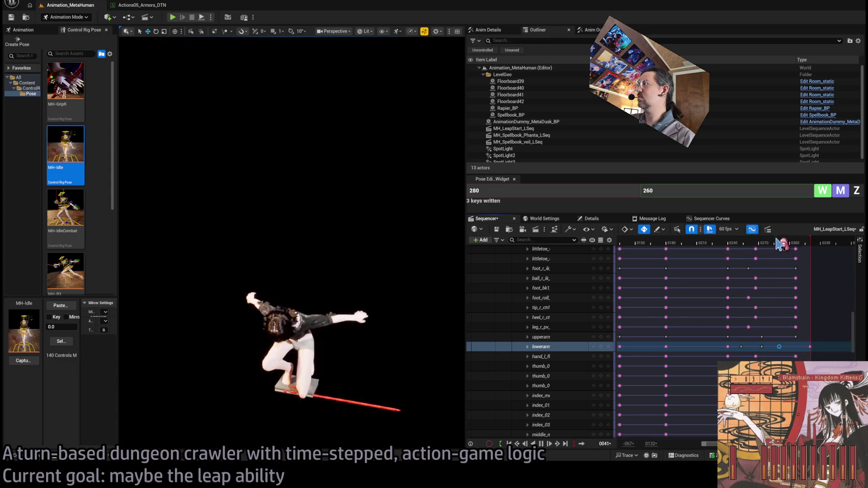
left_click(760, 245)
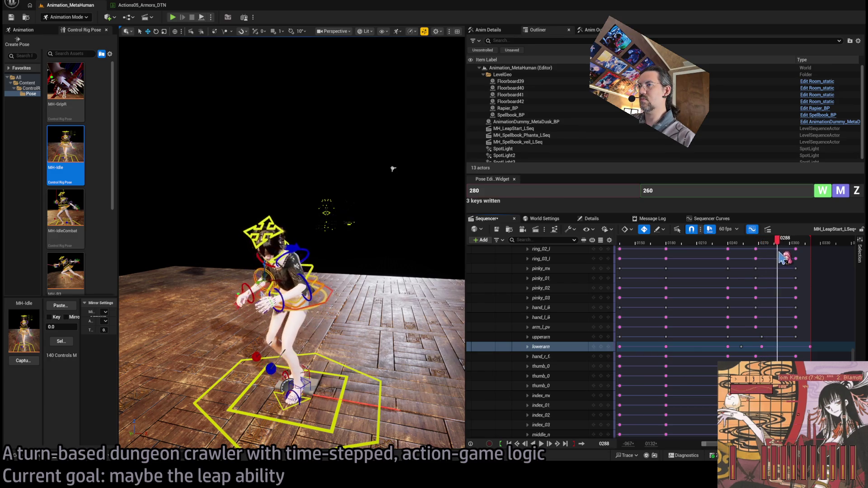
- Orbit closer to the character and replay the landing around frames 281 to 293
mouse_move(780, 256)
left_mouse_down()
mouse_move(797, 260)
mouse_move(771, 267)
left_mouse_up()
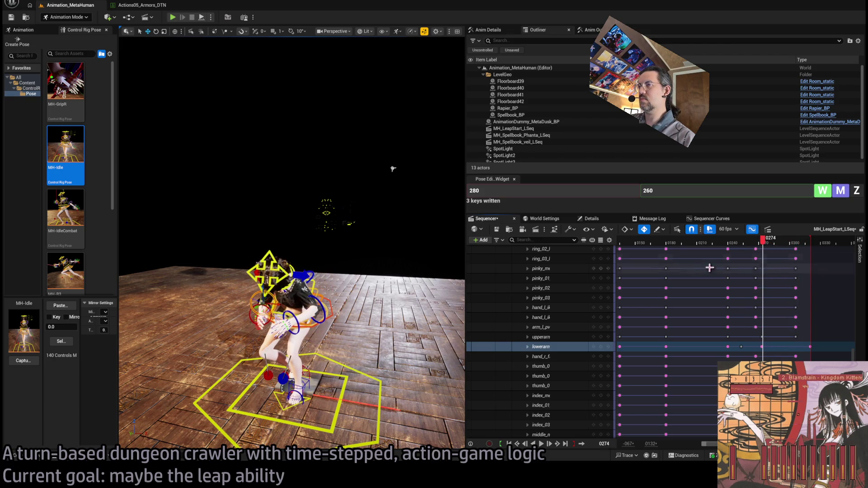
left_click_drag(271, 136, 194, 126)
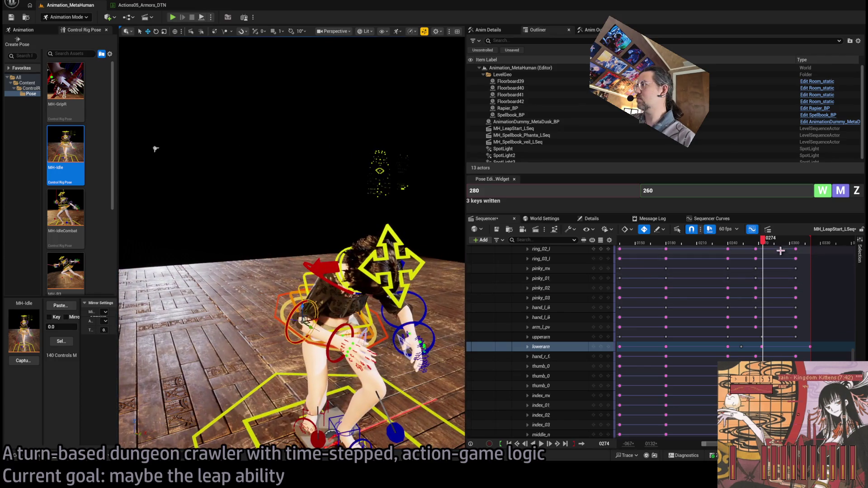
mouse_move(764, 250)
left_mouse_down()
mouse_move(738, 250)
mouse_move(774, 259)
left_mouse_up()
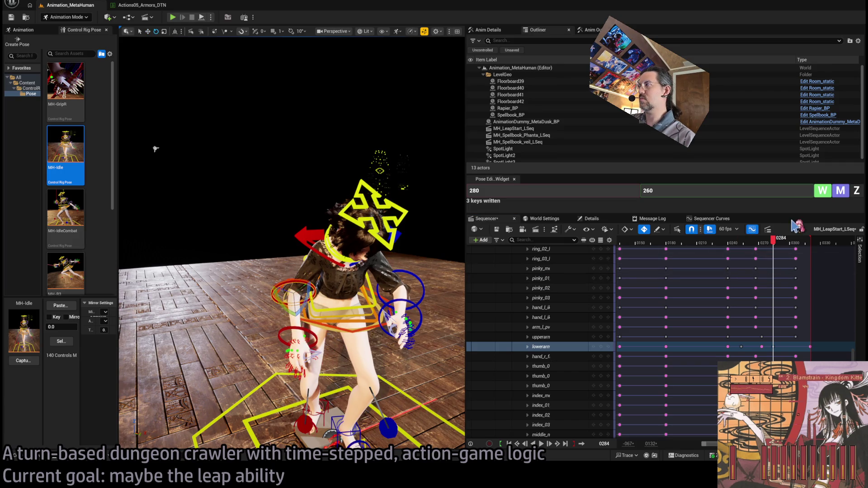
mouse_move(778, 247)
left_mouse_down()
mouse_move(737, 247)
mouse_move(791, 248)
mouse_move(715, 245)
mouse_move(774, 252)
mouse_move(764, 244)
mouse_move(773, 244)
left_mouse_up()
key("space")
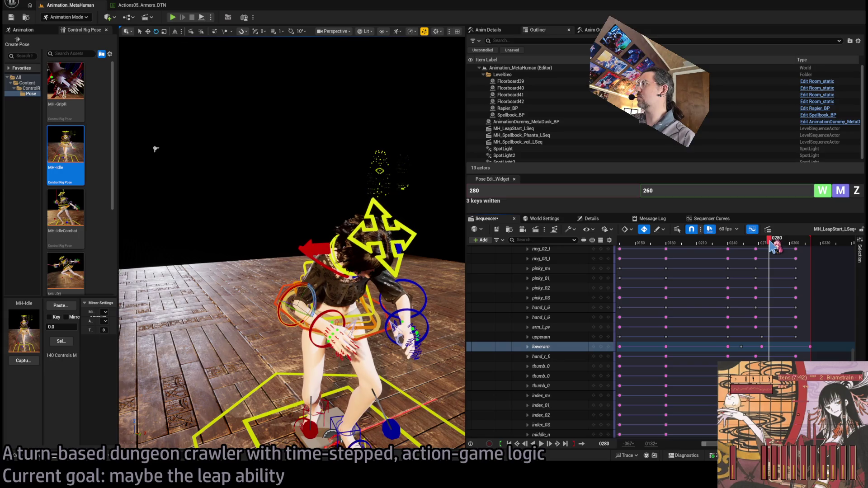
- Shift the lowerarm key later to about frame 0288 and replay the jump from near 0270
left_click(601, 347)
mouse_move(771, 240)
left_mouse_down()
mouse_move(785, 251)
mouse_move(776, 251)
left_mouse_up()
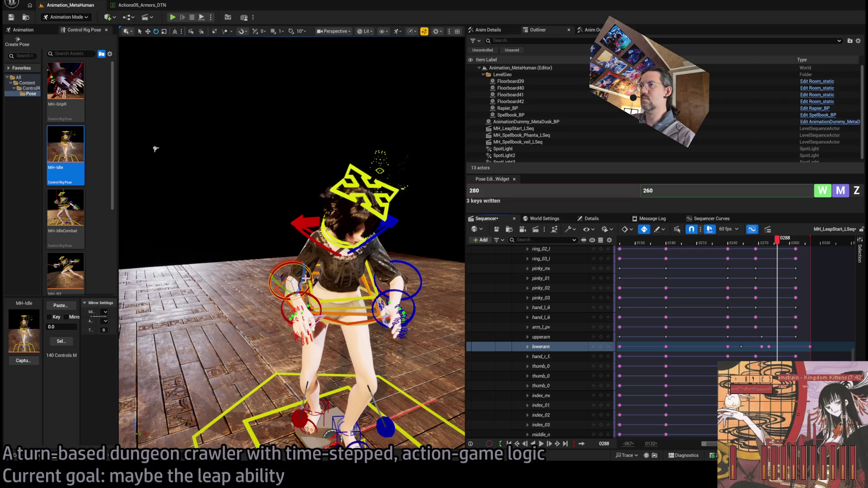
left_click(313, 231)
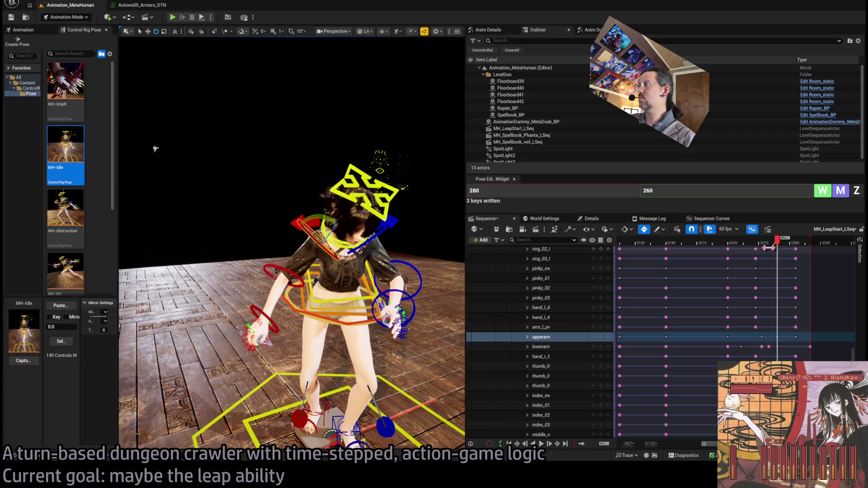
mouse_move(768, 248)
left_mouse_down()
mouse_move(746, 248)
mouse_move(804, 248)
mouse_move(769, 248)
mouse_move(776, 248)
left_mouse_up()
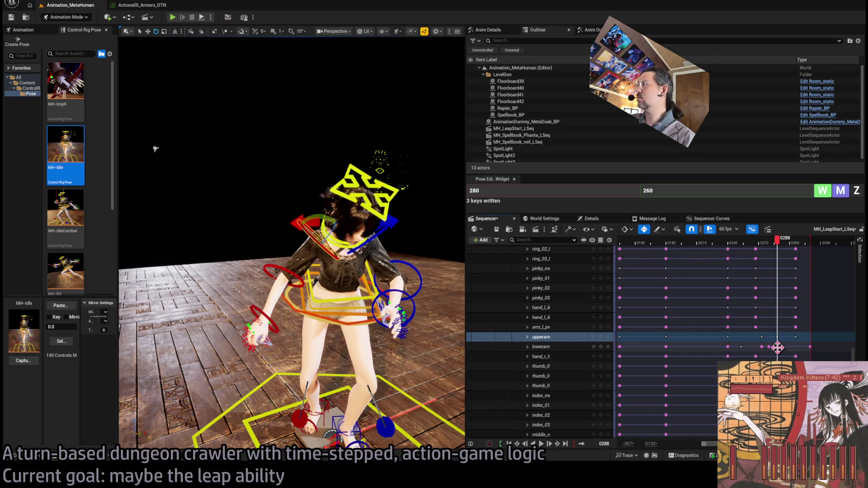
left_click_drag(781, 347, 768, 346)
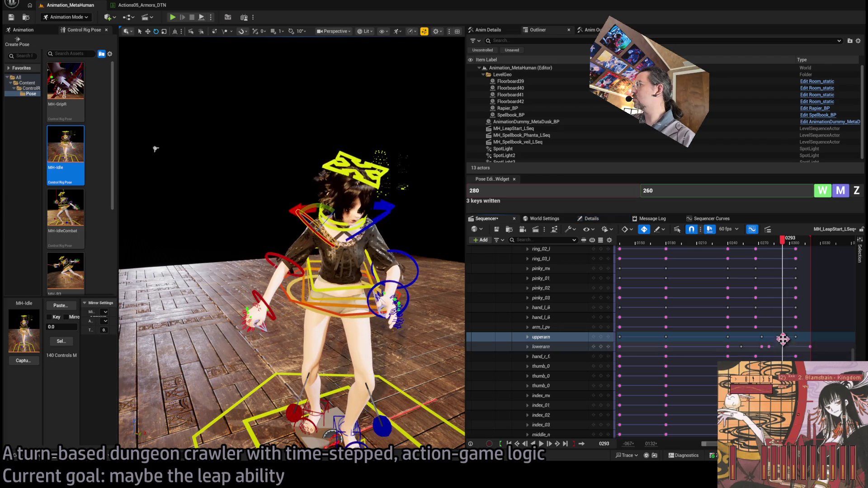
left_click(756, 244)
key("space")
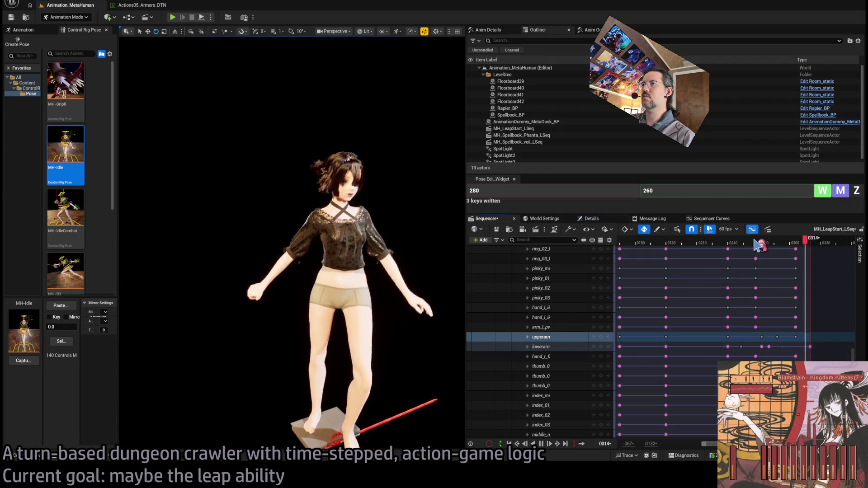
left_click_drag(769, 244, 728, 245)
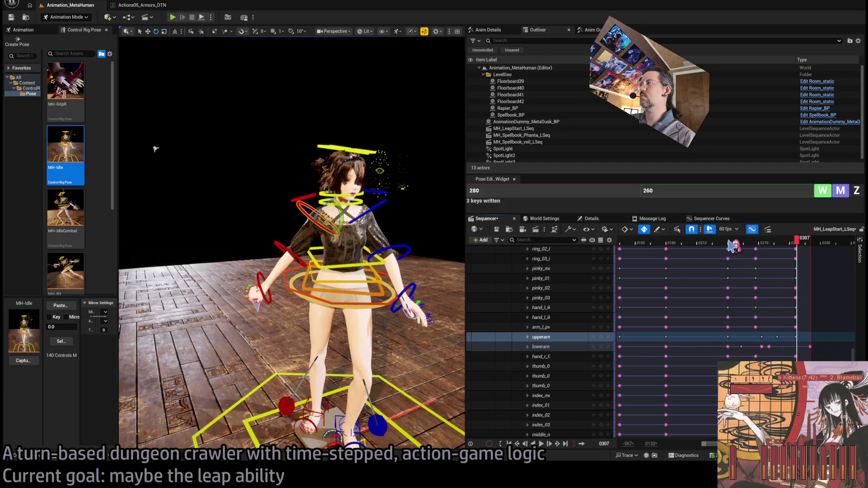
left_click(729, 245)
mouse_move(730, 246)
left_mouse_down()
mouse_move(778, 246)
mouse_move(751, 250)
left_mouse_up()
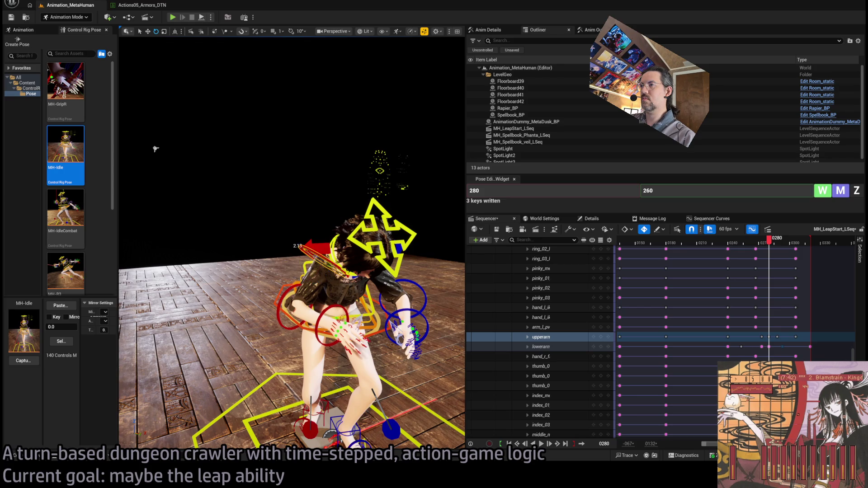
left_click_drag(768, 239, 753, 239)
key("space")
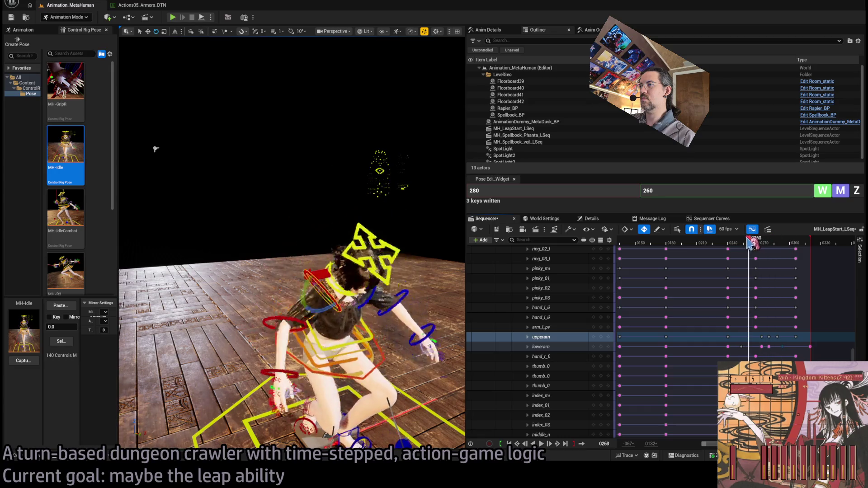
left_click(768, 243)
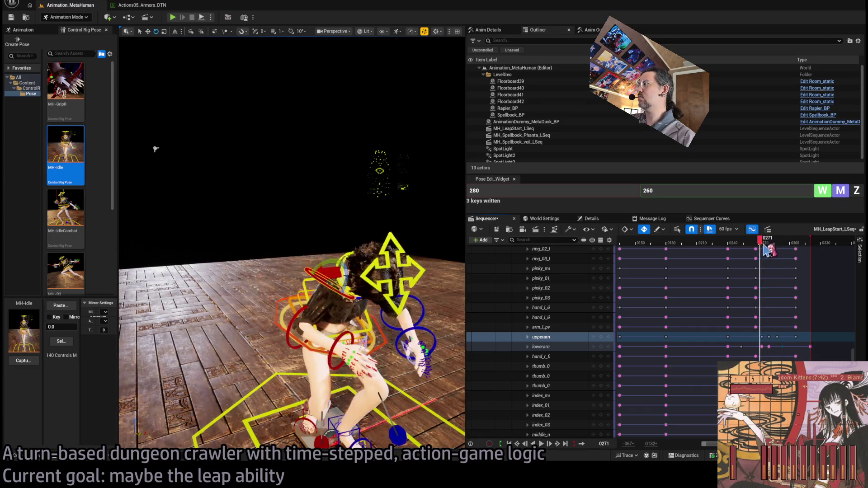
left_click(377, 313)
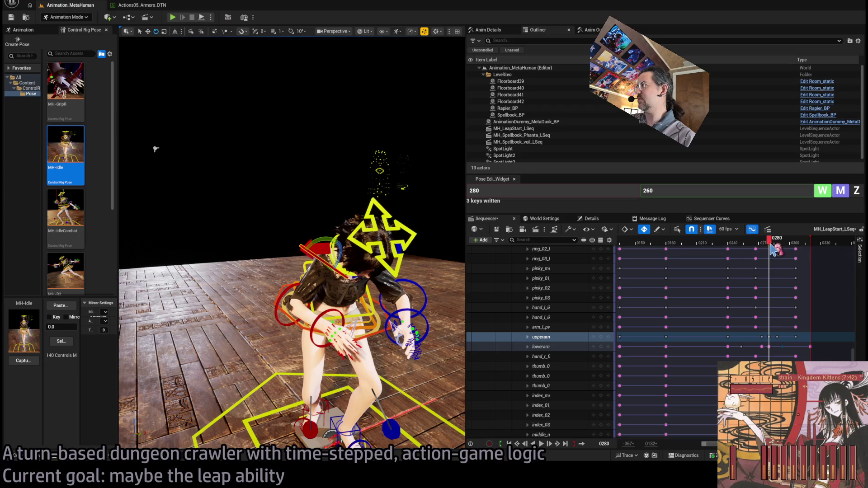
mouse_move(768, 240)
left_mouse_down()
mouse_move(747, 247)
mouse_move(784, 250)
mouse_move(734, 247)
left_mouse_up()
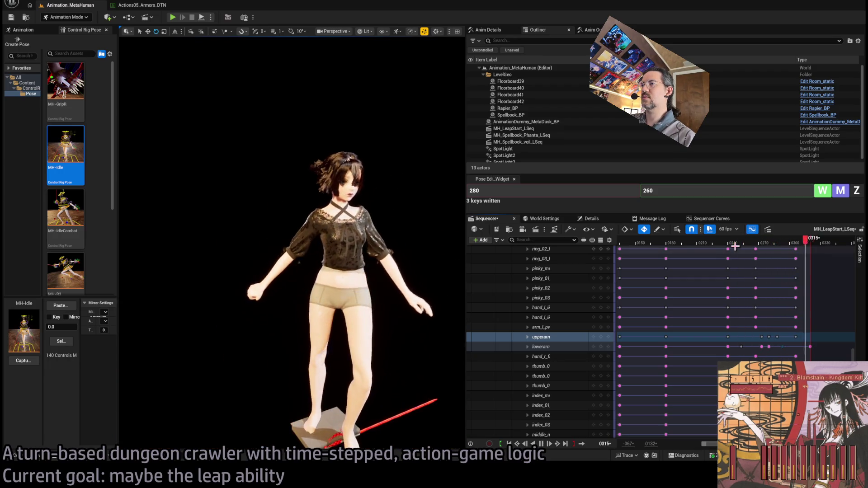
- Pull the lowerarm's last key earlier to about frame 0307
left_click(789, 244)
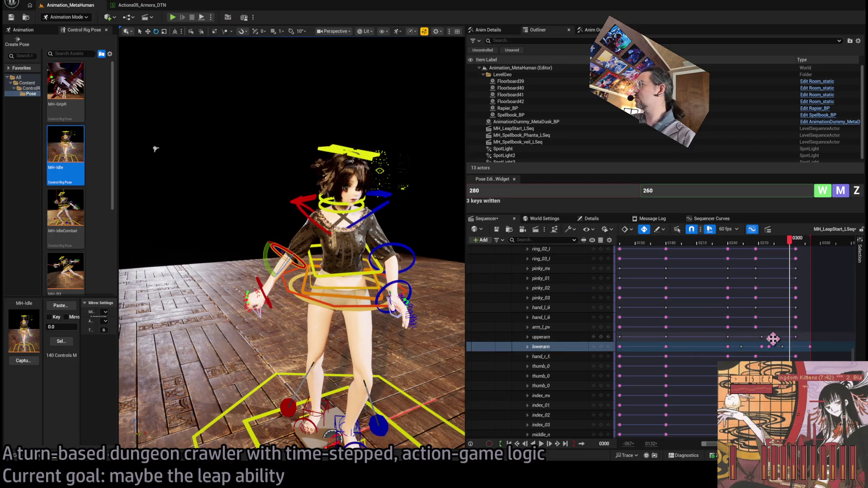
left_click_drag(809, 346, 796, 349)
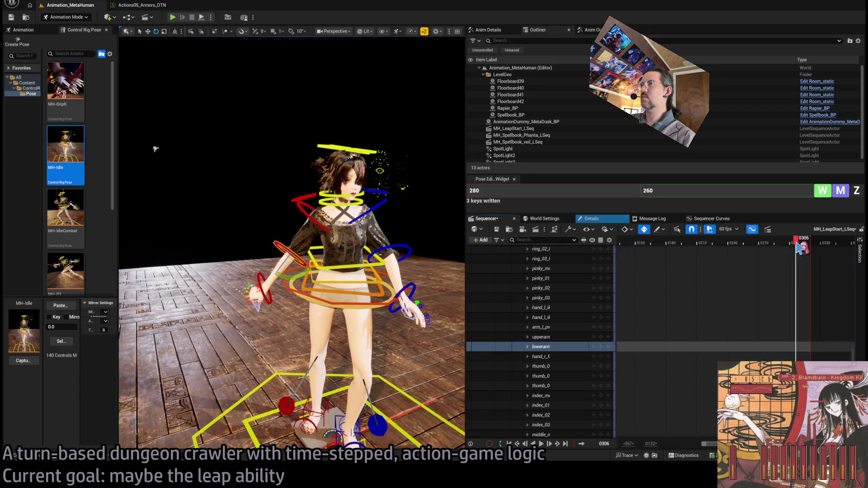
left_click_drag(809, 346, 800, 347)
- Replay the leap from frames 0237 and 0250 and scrub to 0289 to check the landing
key("space")
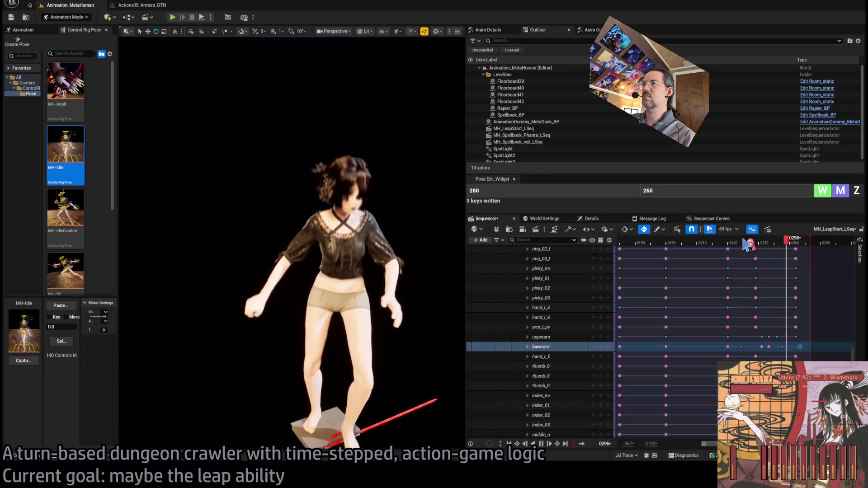
key("space")
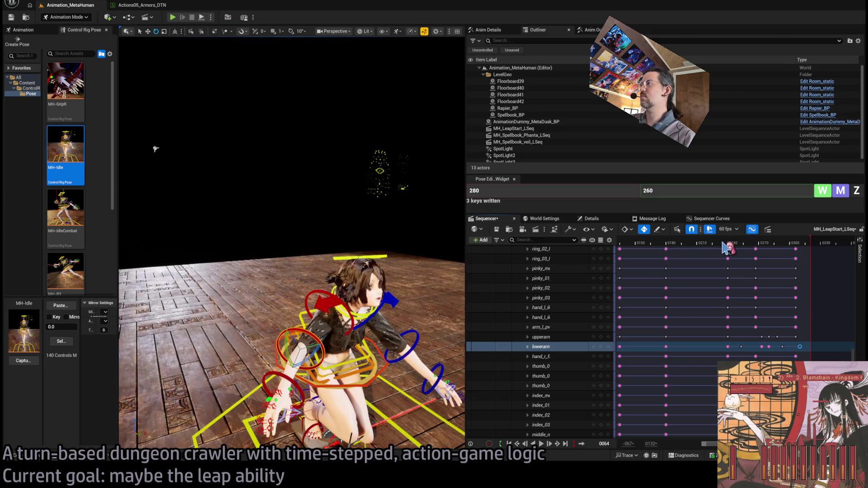
key("space")
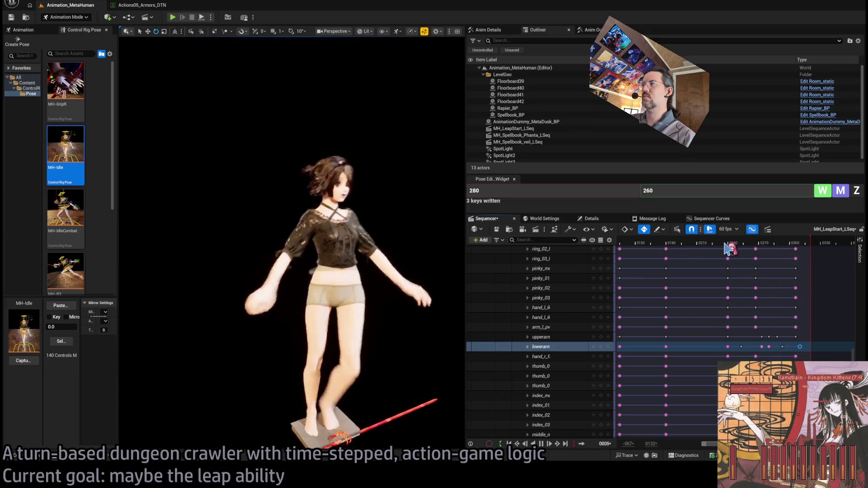
left_click(725, 245)
key("space")
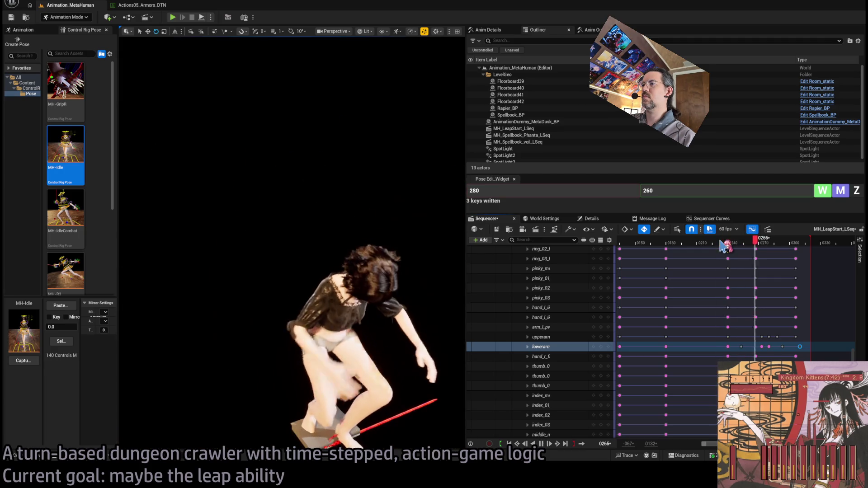
key("space")
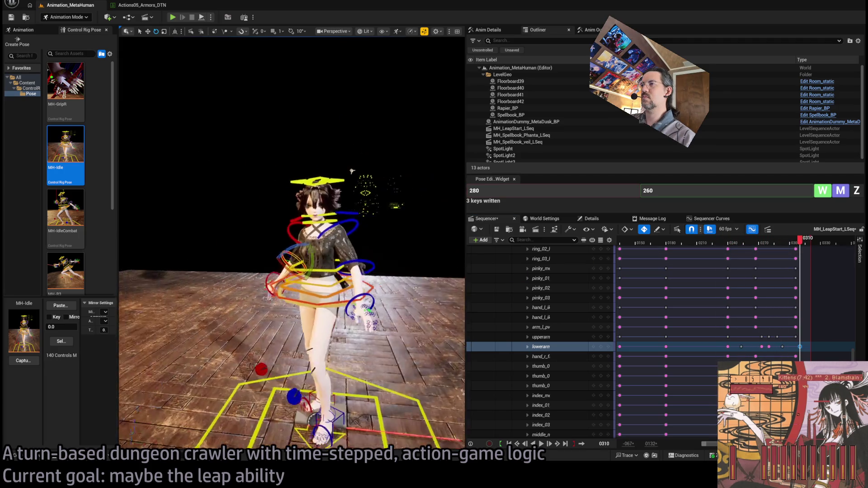
left_click(734, 244)
key("space")
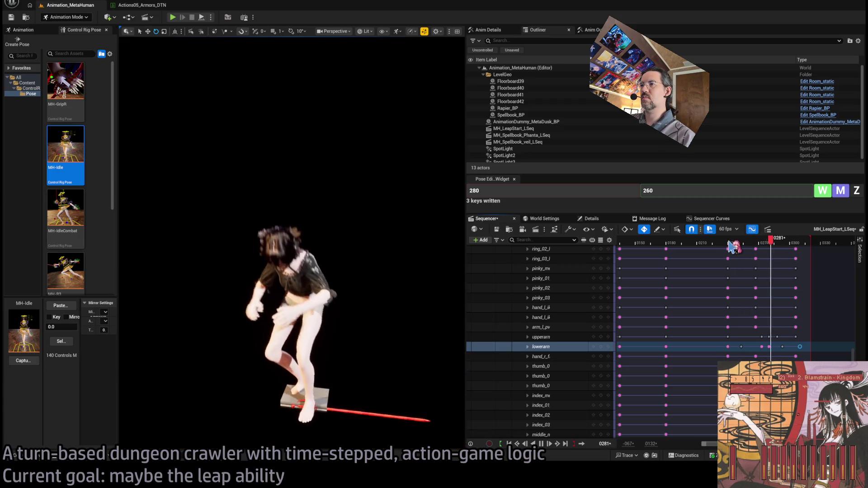
left_click_drag(731, 246, 785, 244)
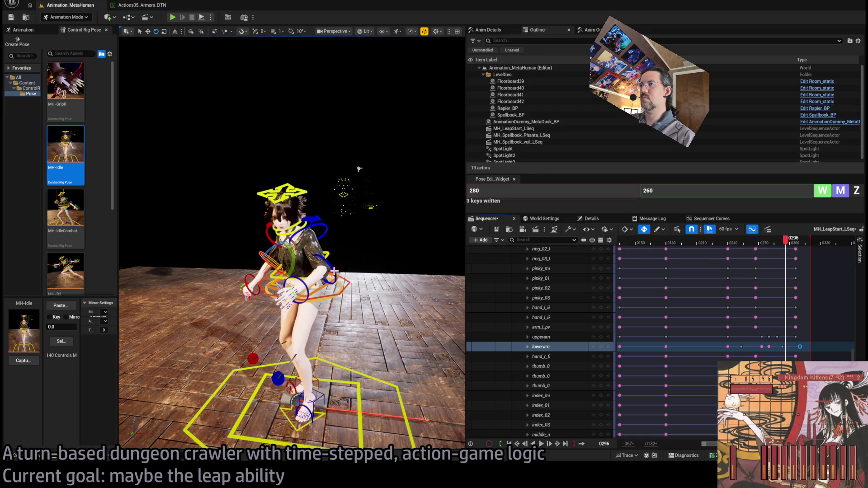
scroll(789, 247, "up", 3)
- Drop the lowerarm key on frame 0306, then nudge it later to about 0310
left_click_drag(792, 248, 798, 249)
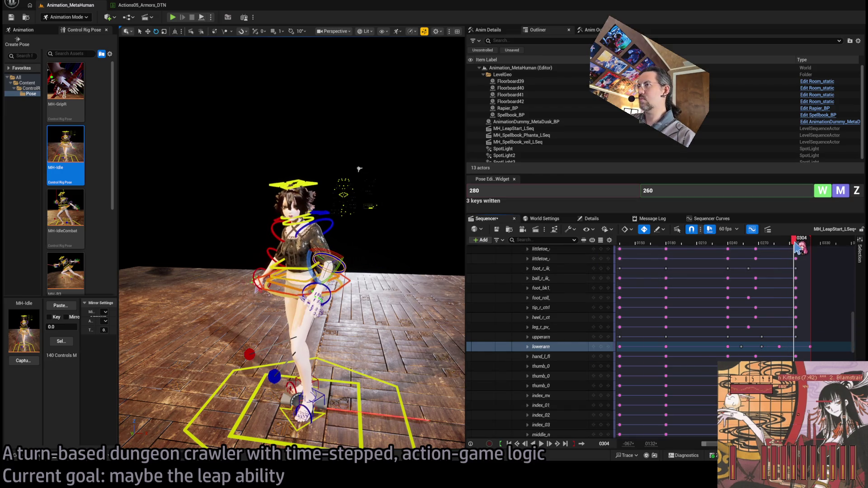
left_click_drag(810, 346, 795, 347)
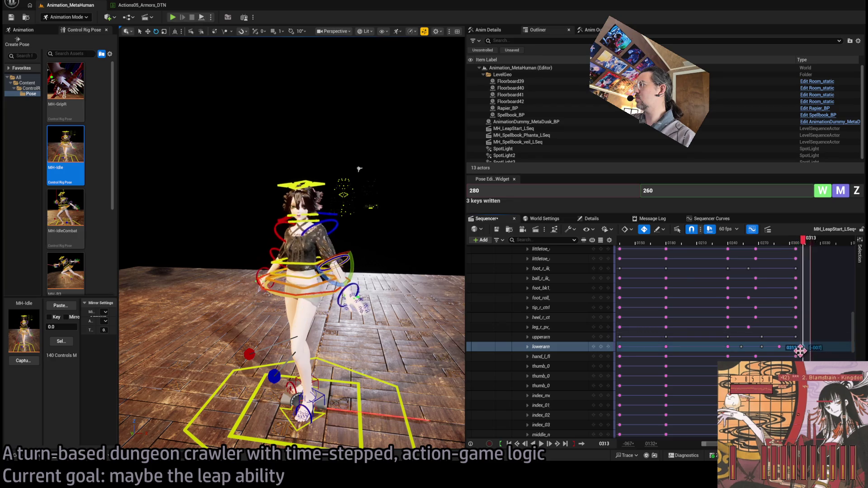
left_click(794, 246)
left_click_drag(794, 246, 766, 244)
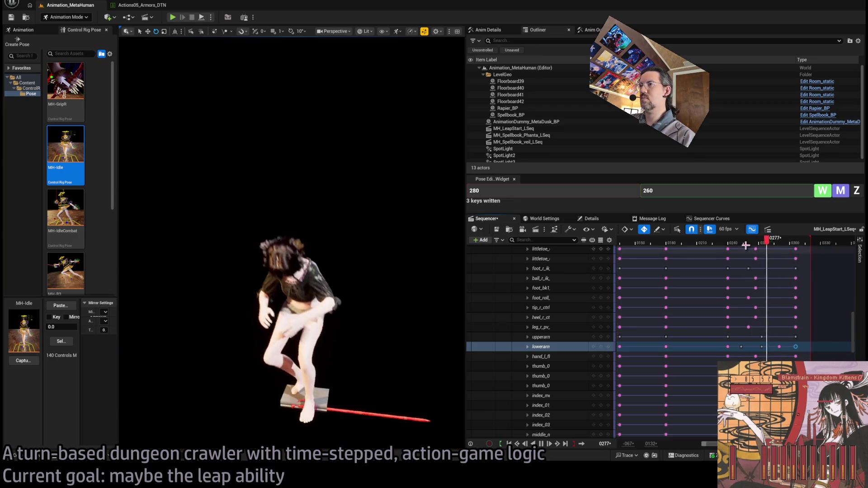
left_click(800, 244)
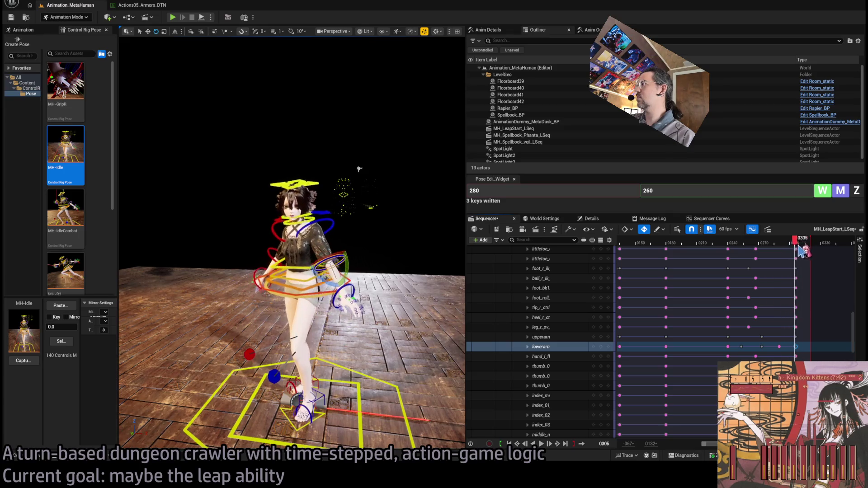
left_click_drag(797, 348, 800, 346)
- Scrub the landing back from frame 0301 to 0267 to review the arm timing
left_click_drag(799, 244, 762, 247)
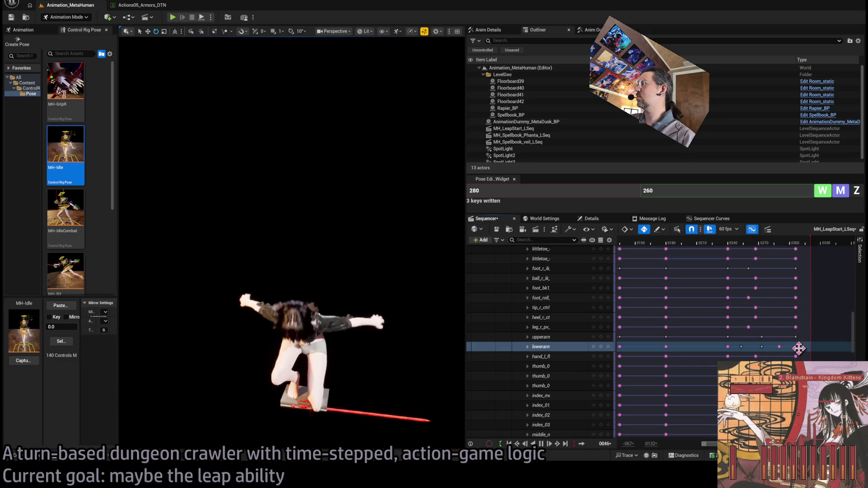
left_click(787, 244)
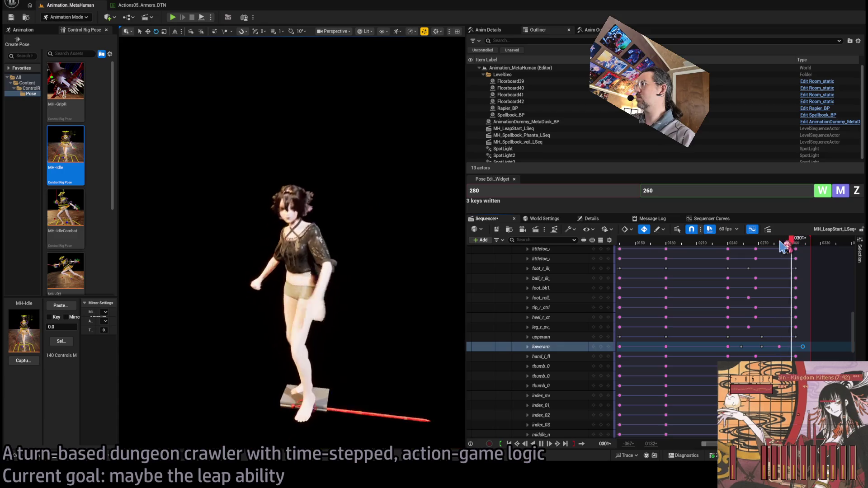
left_click_drag(782, 247, 754, 246)
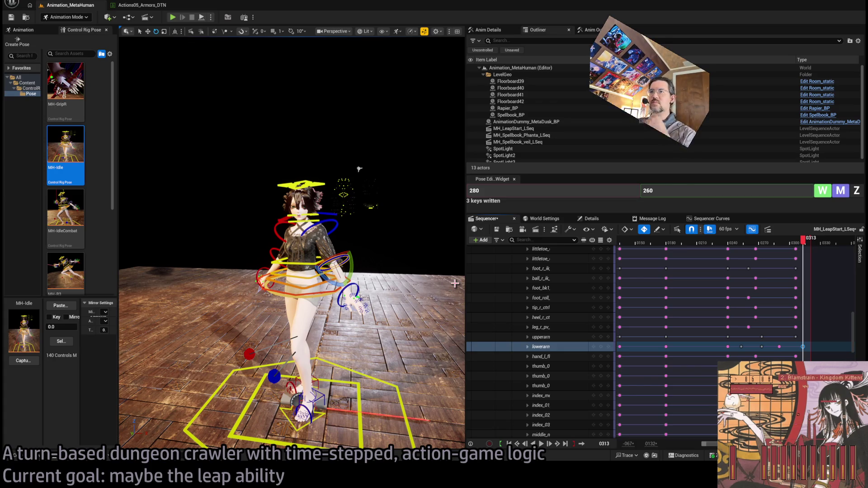
left_click(754, 246)
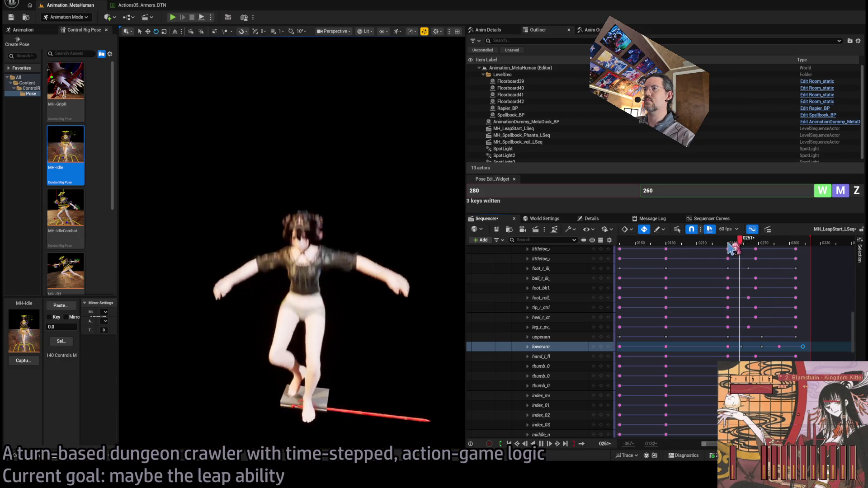
mouse_move(729, 247)
left_mouse_down()
mouse_move(785, 246)
mouse_move(746, 251)
mouse_move(773, 247)
left_mouse_up()
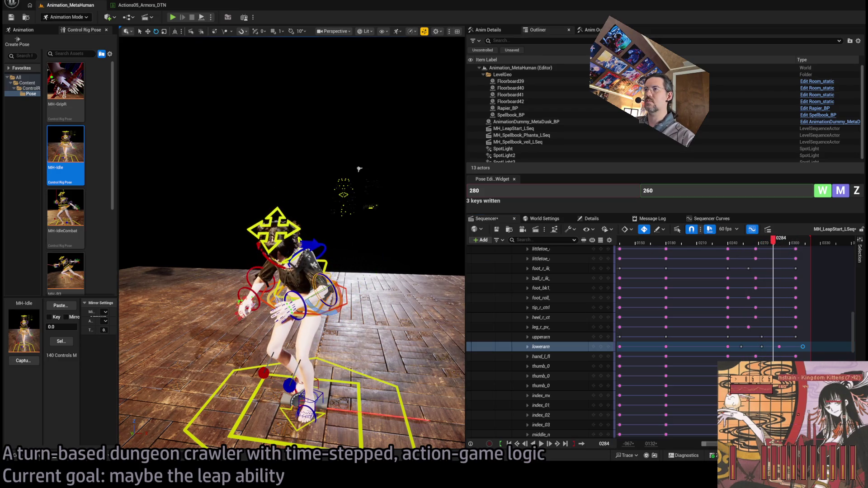
- Zoom in on the arms, select the head control and scrub the landing to frame 0297
left_click_drag(360, 169, 344, 243)
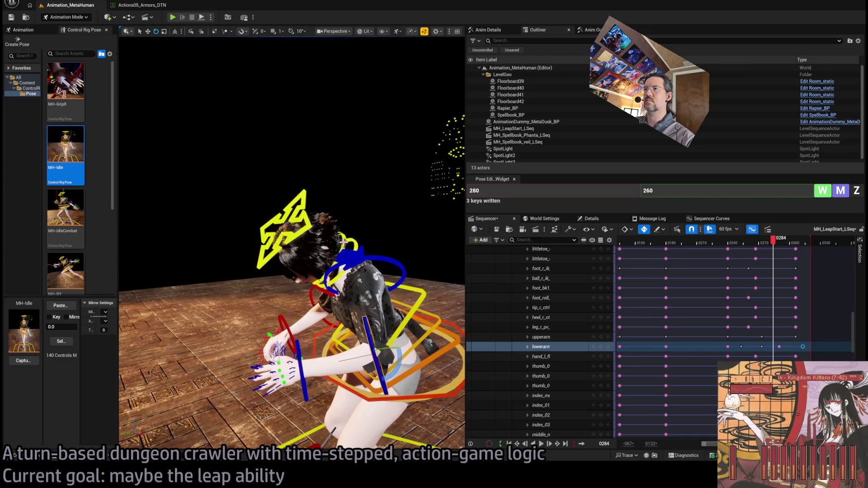
left_click(310, 225)
mouse_move(776, 245)
left_mouse_down()
mouse_move(764, 248)
mouse_move(795, 248)
mouse_move(776, 250)
left_mouse_up()
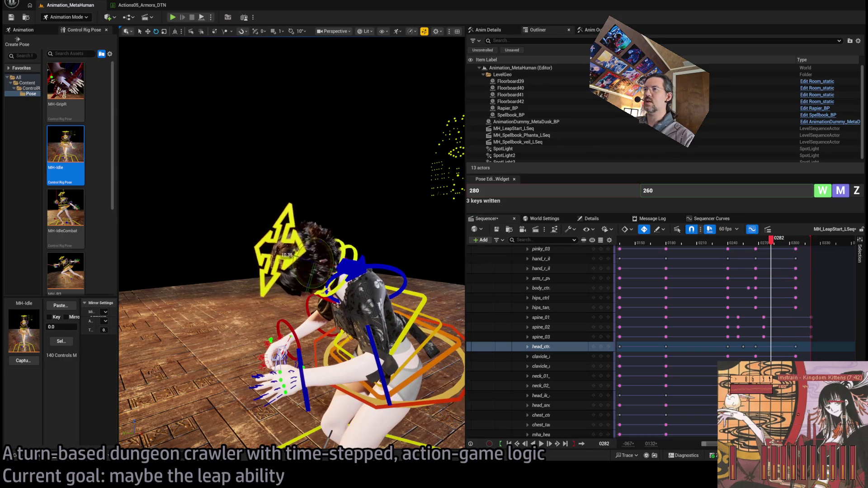
mouse_move(777, 245)
left_mouse_down()
mouse_move(743, 248)
mouse_move(794, 250)
mouse_move(740, 249)
mouse_move(808, 249)
left_mouse_up()
mouse_move(751, 248)
left_mouse_down()
mouse_move(667, 249)
mouse_move(770, 246)
left_mouse_up()
mouse_move(782, 247)
left_mouse_down()
mouse_move(808, 240)
mouse_move(789, 242)
mouse_move(796, 244)
left_mouse_up()
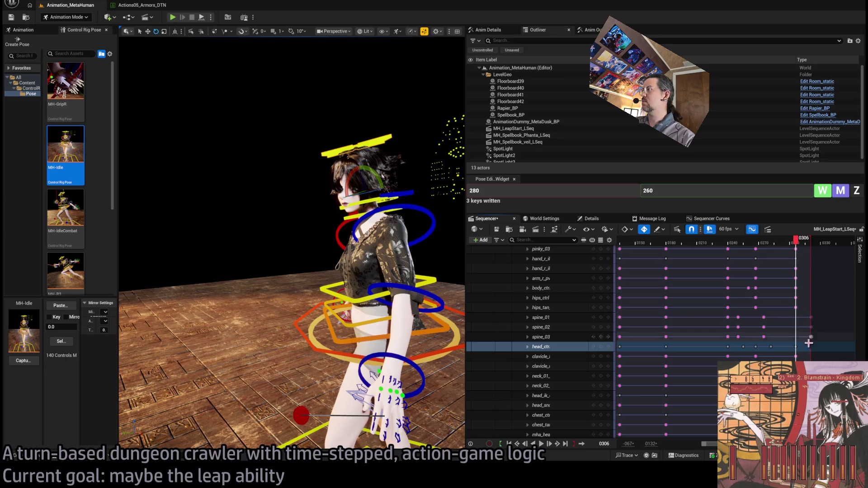
- Push the last head key later to frame 0317 and replay the landing to review it
left_click_drag(795, 347, 810, 346)
left_click(765, 247)
key("space")
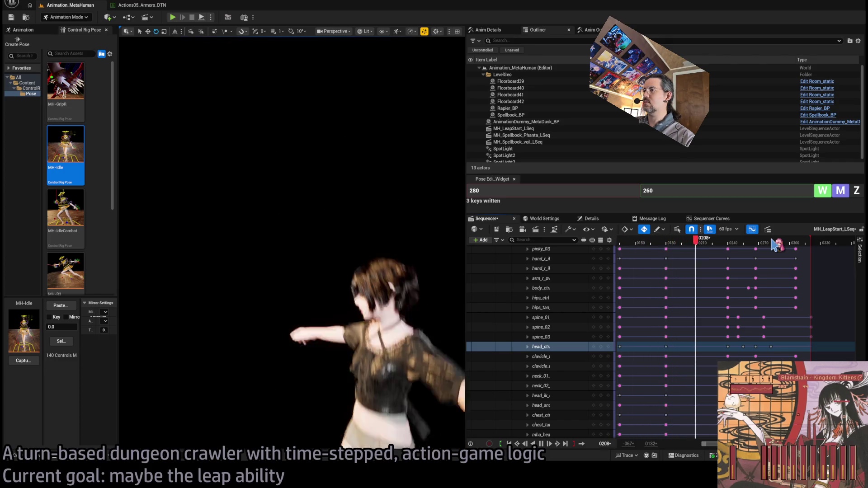
key("space")
left_click(731, 244)
key("space")
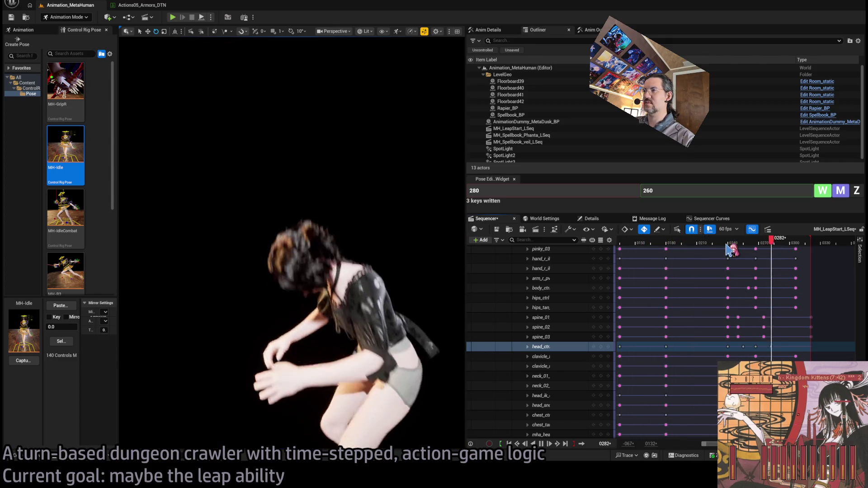
key("space")
left_click(750, 244)
key("space")
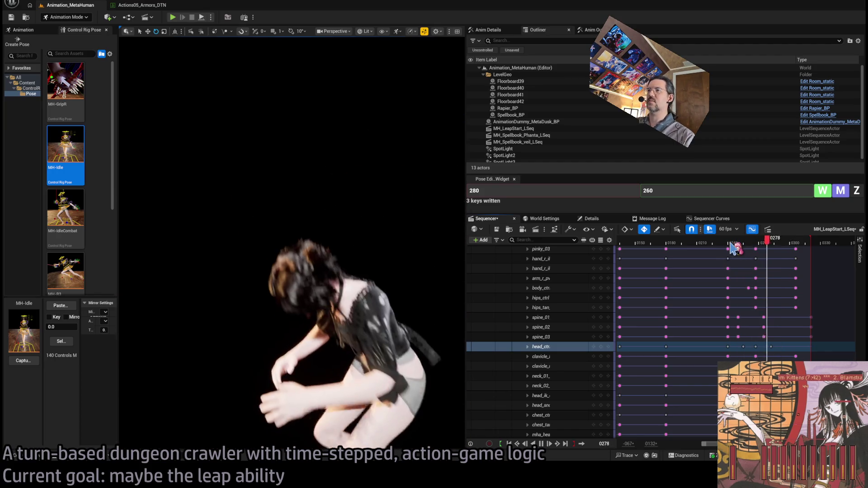
key("space")
mouse_move(754, 246)
left_mouse_down()
mouse_move(795, 244)
mouse_move(789, 250)
left_mouse_up()
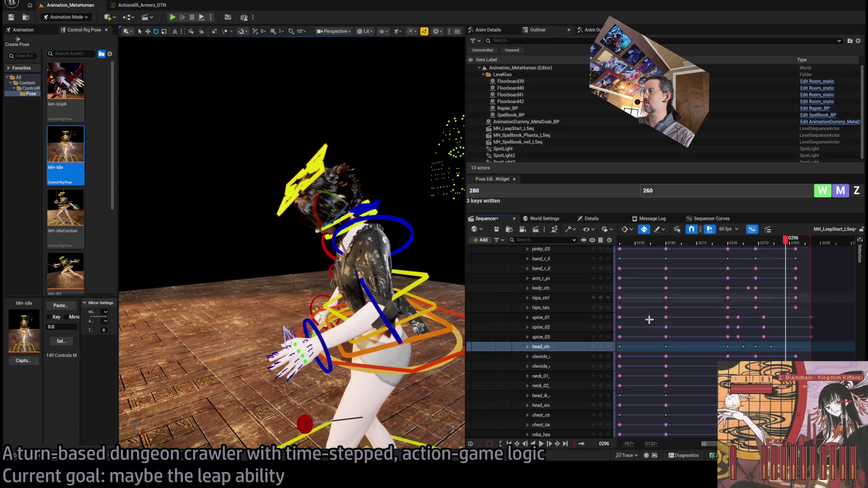
- Retime the final head key to 0307, then 0313, replay the landing and widen the timeline
left_click(807, 348)
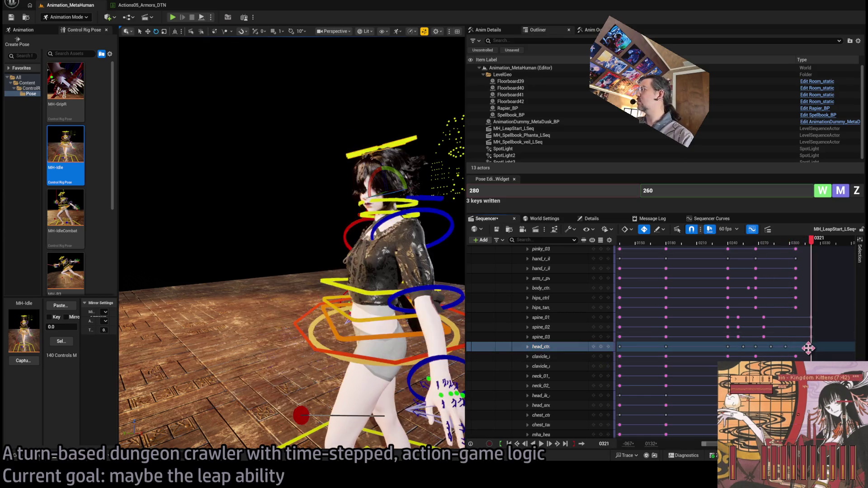
left_click_drag(808, 348, 794, 352)
left_click_drag(794, 242, 765, 246)
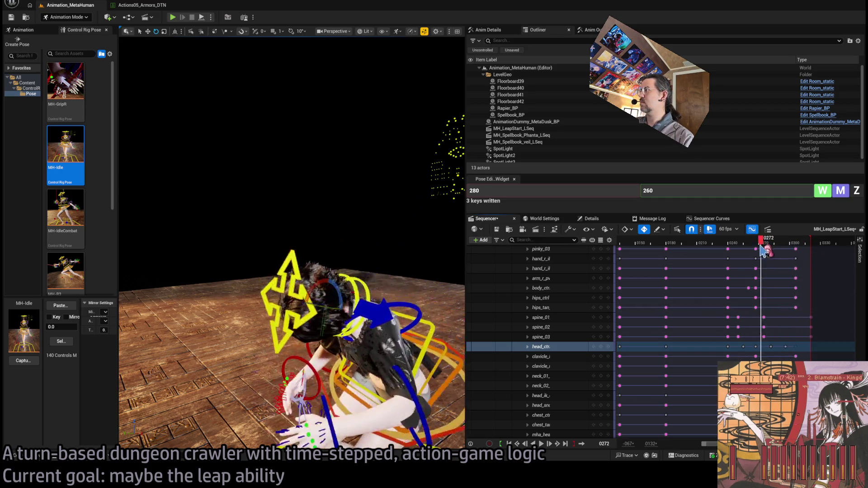
key("space")
left_click_drag(786, 346, 804, 346)
key("space")
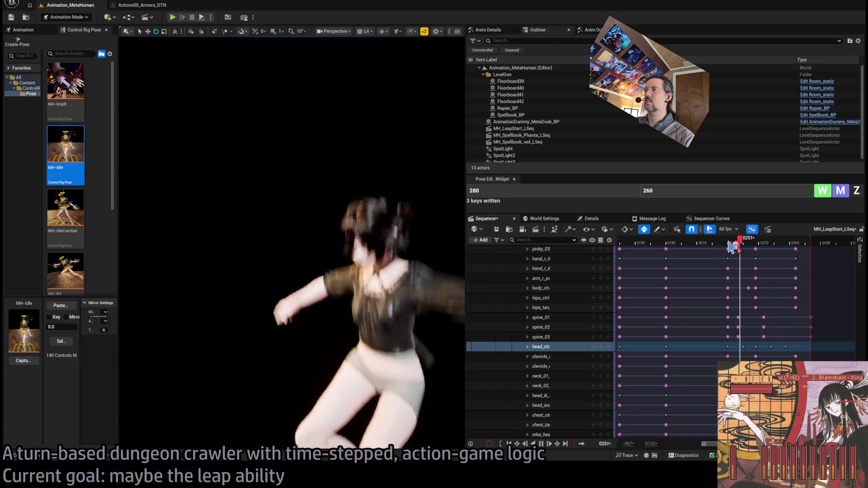
left_click(737, 244)
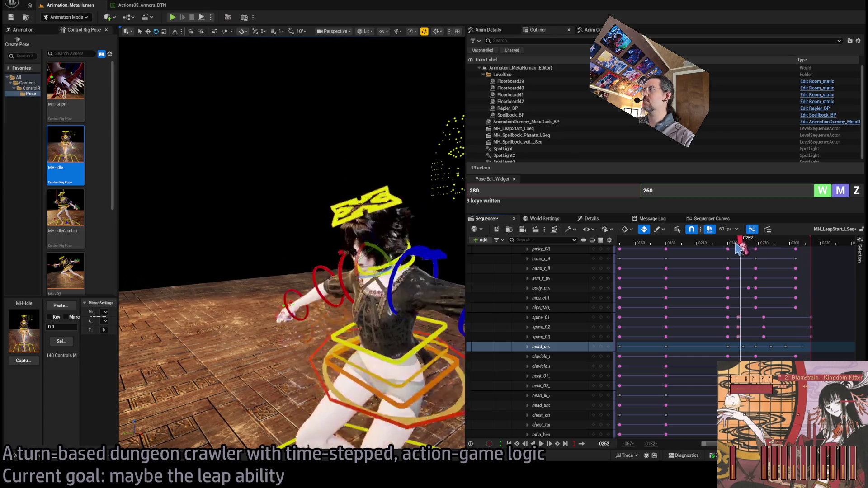
key("space")
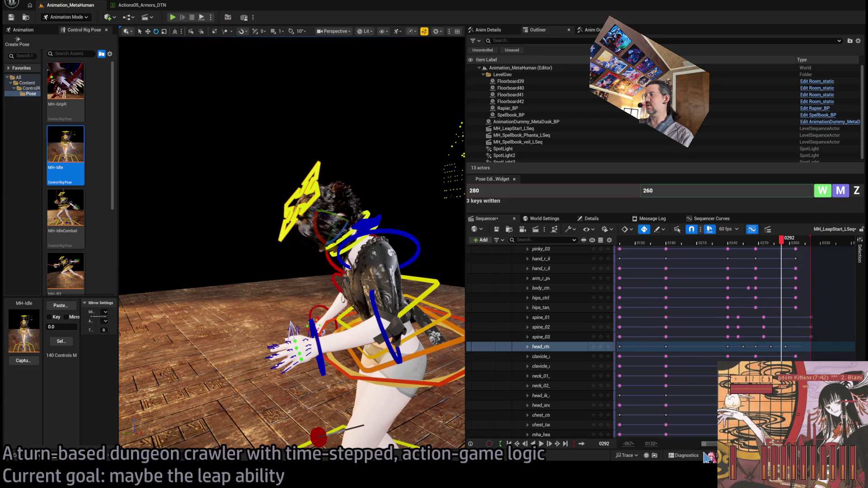
left_click_drag(705, 449, 677, 448)
key("Up")
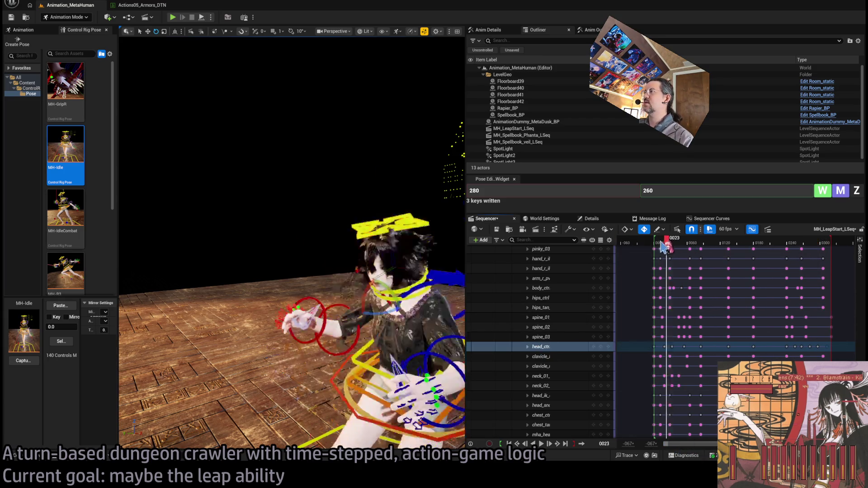
key("space")
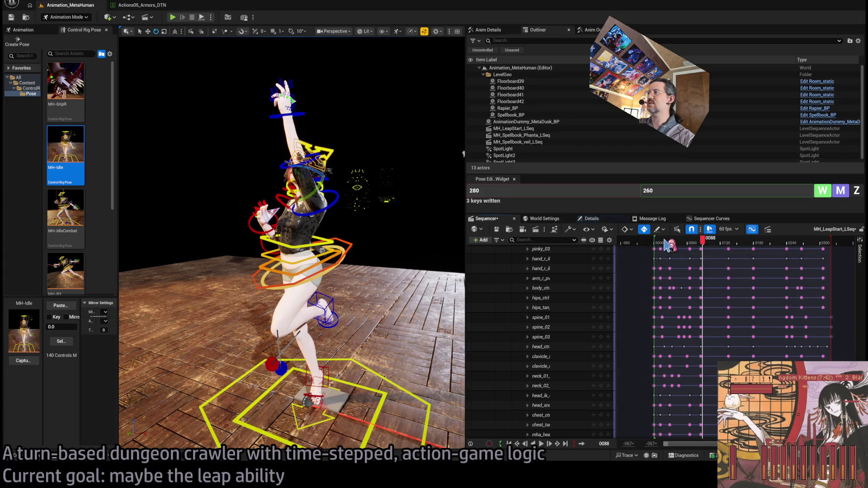
key("Up")
key("space")
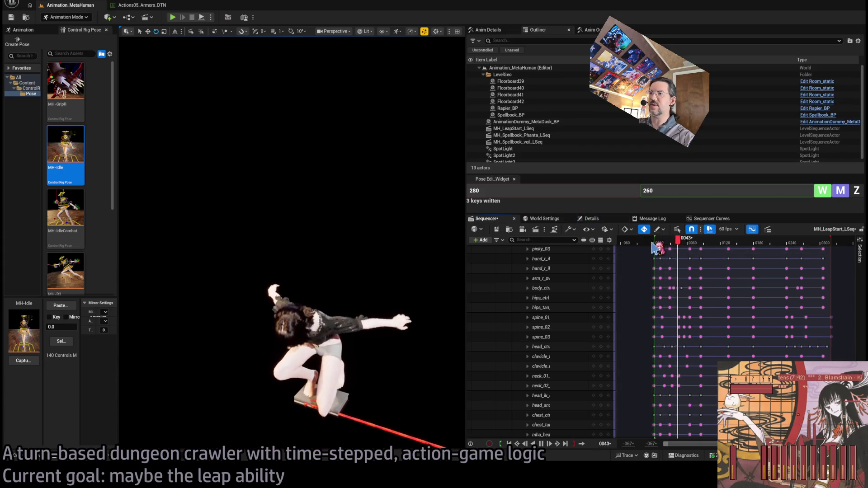
key("space")
key("Up")
key("space")
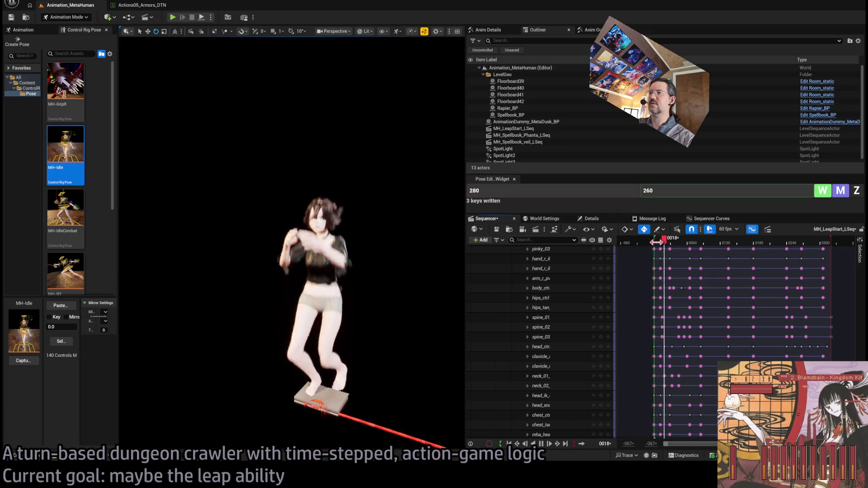
mouse_move(677, 244)
left_mouse_down()
mouse_move(654, 244)
mouse_move(678, 245)
mouse_move(671, 244)
left_mouse_up()
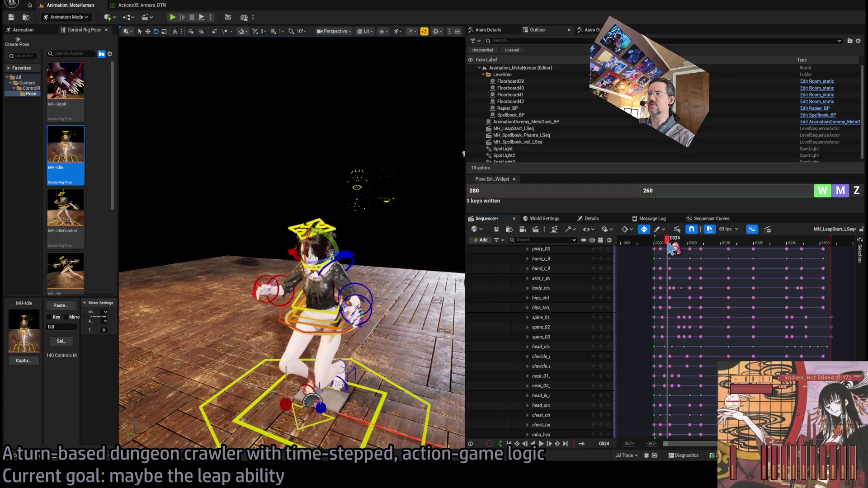
- Select the body_ctrl track and review the crouch and takeoff between frames 30 and 42
left_click(364, 346)
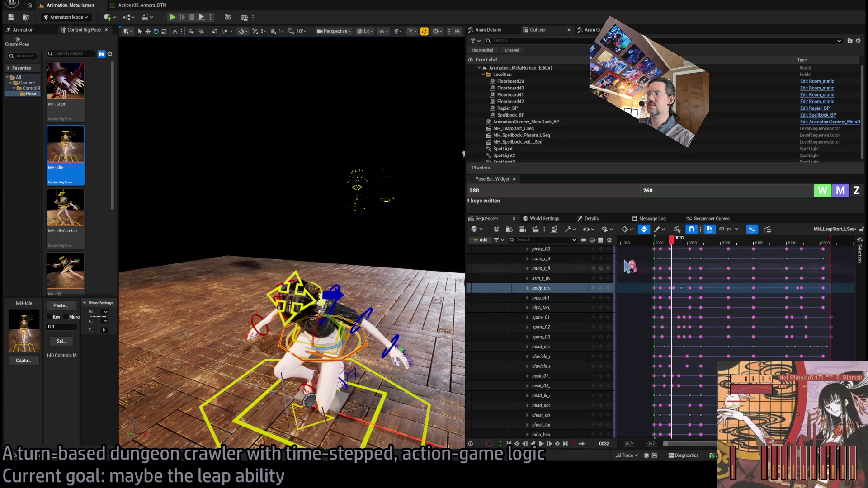
mouse_move(685, 244)
left_mouse_down()
mouse_move(663, 245)
mouse_move(672, 245)
left_mouse_up()
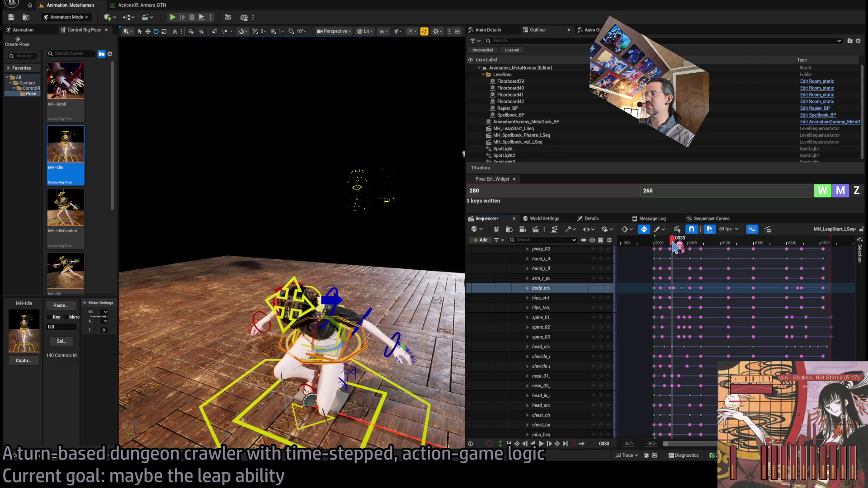
left_click_drag(675, 248, 674, 247)
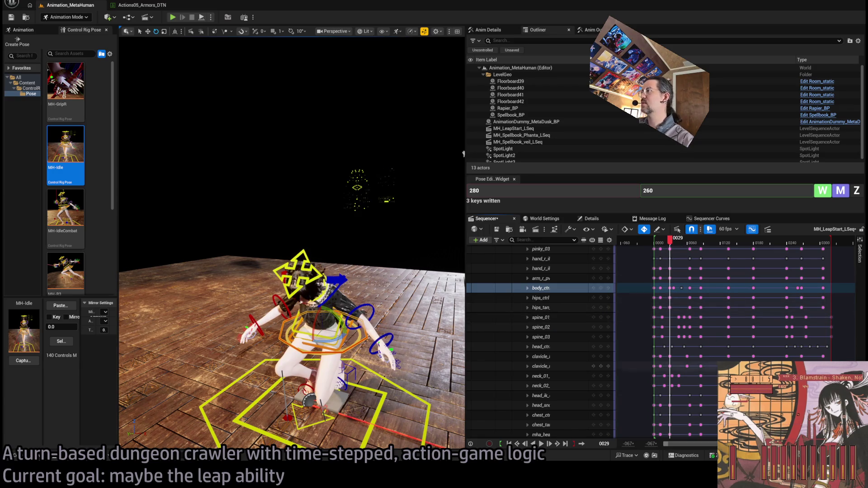
scroll(700, 415, "up", 3)
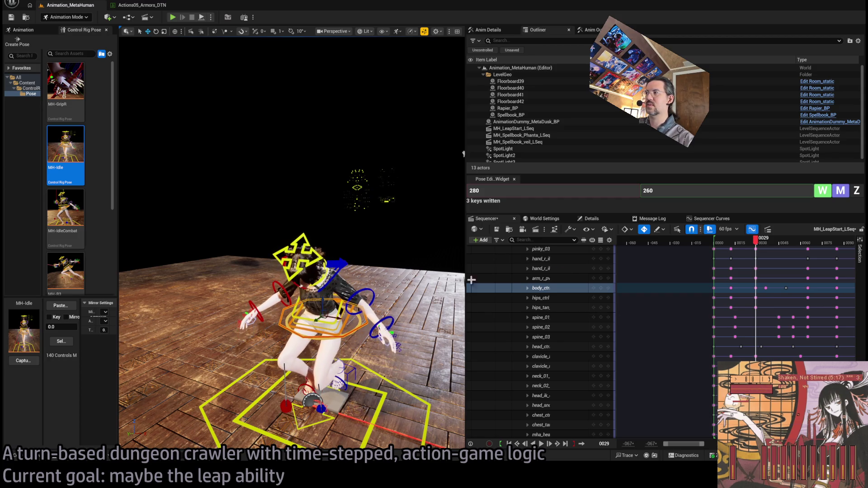
mouse_move(767, 248)
left_mouse_down()
mouse_move(748, 247)
mouse_move(778, 248)
left_mouse_up()
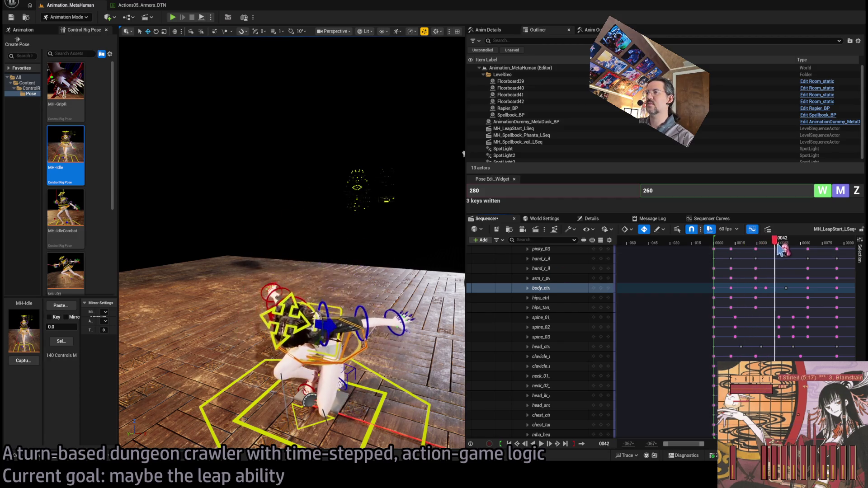
key("space")
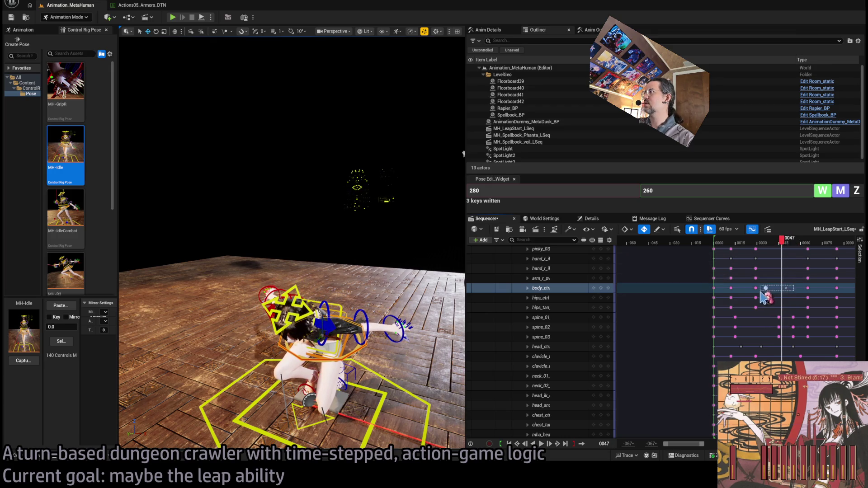
- Box-select the body control keys near frames 29–46, shift one later to about frame 45, and replay
mouse_move(766, 244)
left_mouse_down()
mouse_move(733, 244)
mouse_move(764, 247)
left_mouse_up()
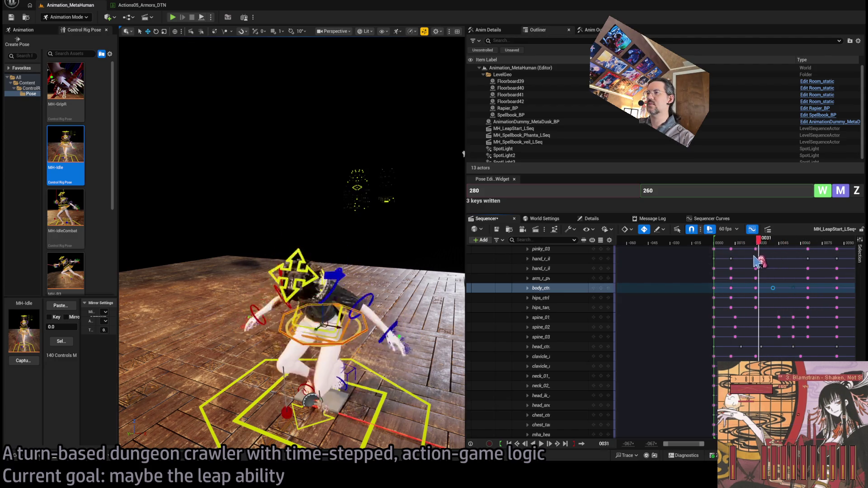
left_click(774, 293)
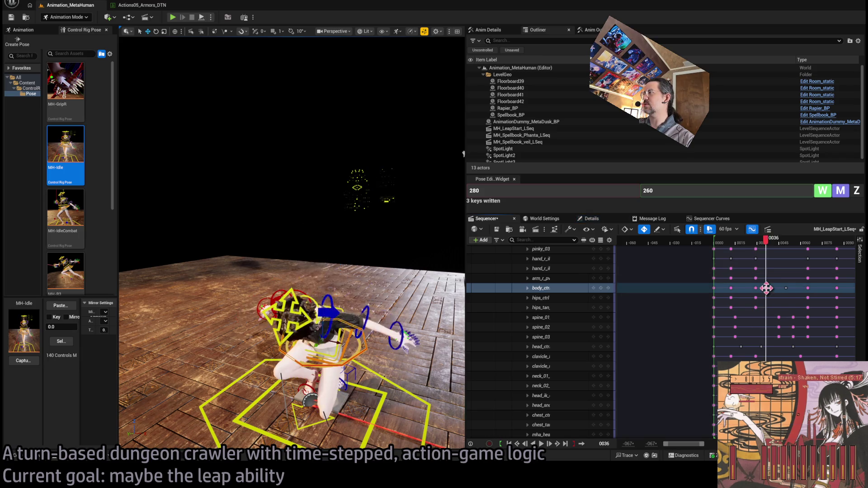
mouse_move(742, 248)
left_mouse_down()
mouse_move(771, 248)
mouse_move(719, 248)
mouse_move(749, 250)
mouse_move(729, 251)
mouse_move(747, 250)
mouse_move(725, 261)
mouse_move(736, 259)
left_mouse_up()
key("space")
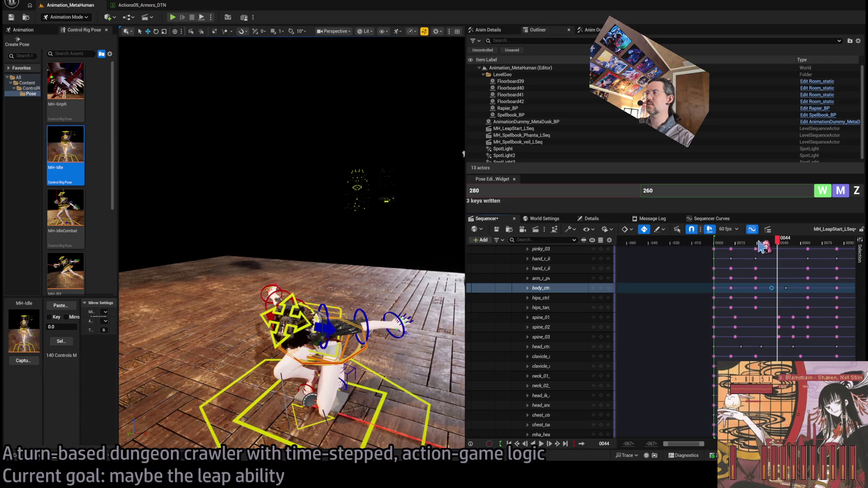
mouse_move(790, 281)
left_mouse_down()
mouse_move(776, 299)
mouse_move(780, 288)
left_mouse_up()
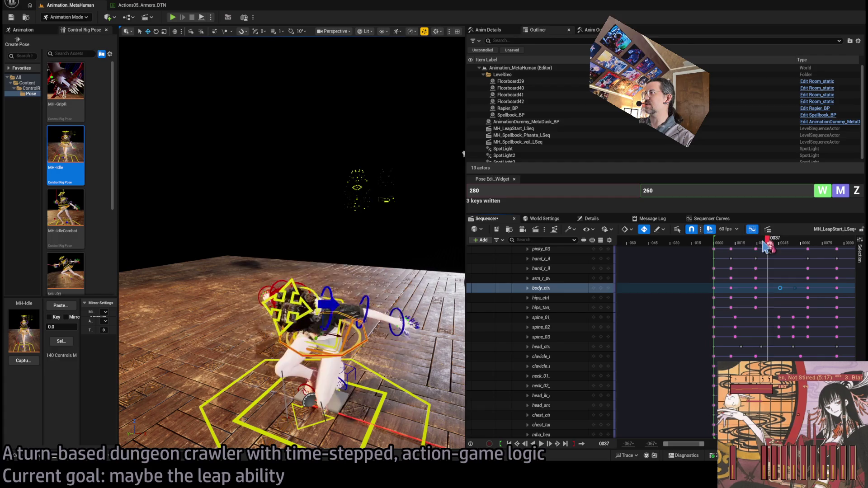
mouse_move(763, 246)
left_mouse_down()
mouse_move(742, 246)
mouse_move(776, 250)
left_mouse_up()
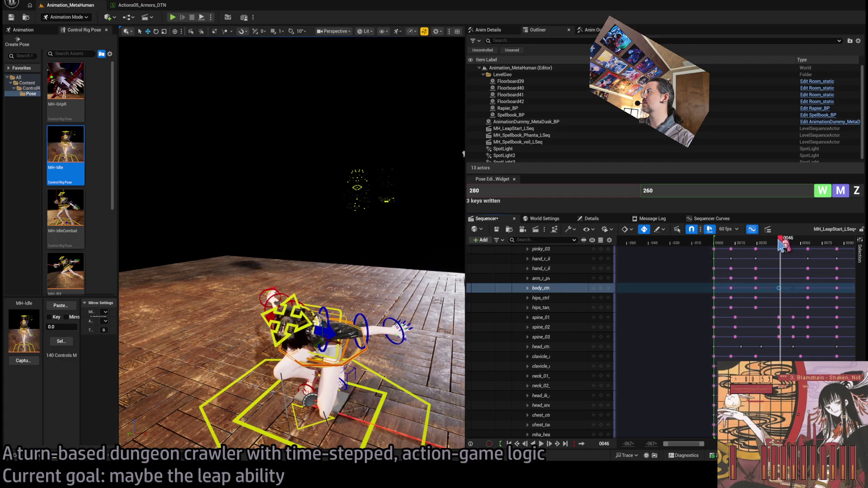
left_click_drag(779, 242, 764, 242)
key("space")
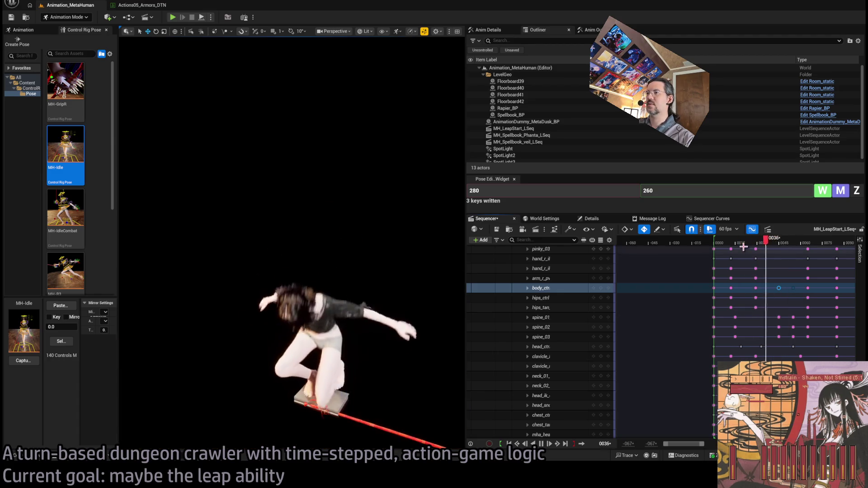
mouse_move(764, 243)
left_mouse_down()
mouse_move(755, 244)
mouse_move(786, 248)
left_mouse_up()
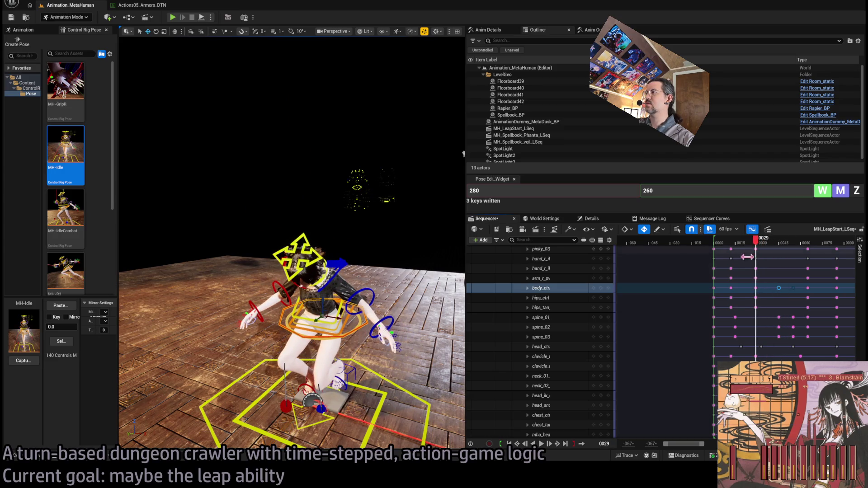
left_click(755, 287)
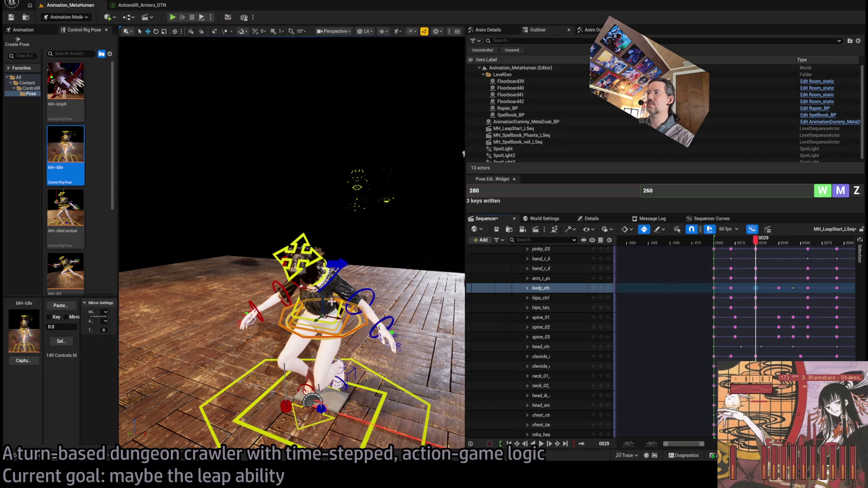
key("space")
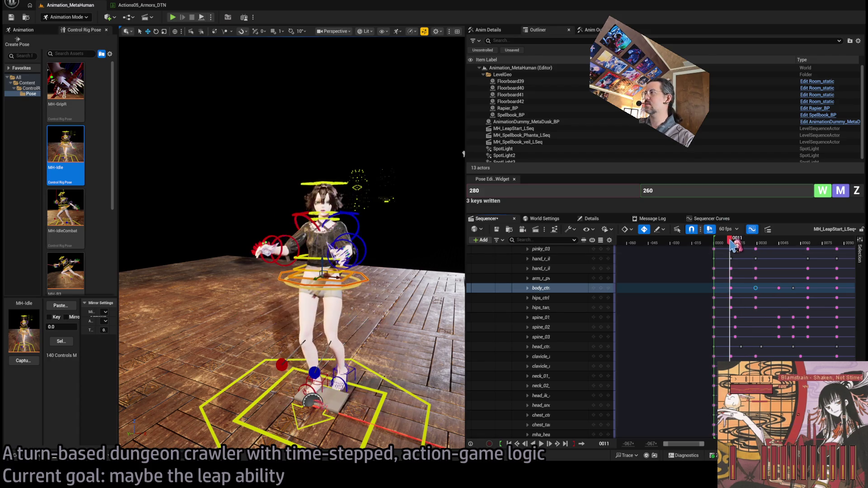
mouse_move(735, 246)
left_mouse_down()
mouse_move(755, 244)
mouse_move(747, 248)
left_mouse_up()
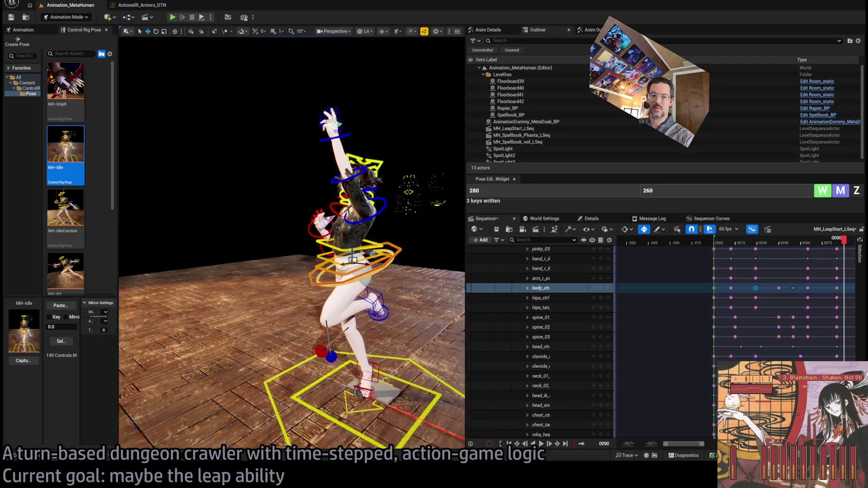
scroll(367, 351, "down", 4)
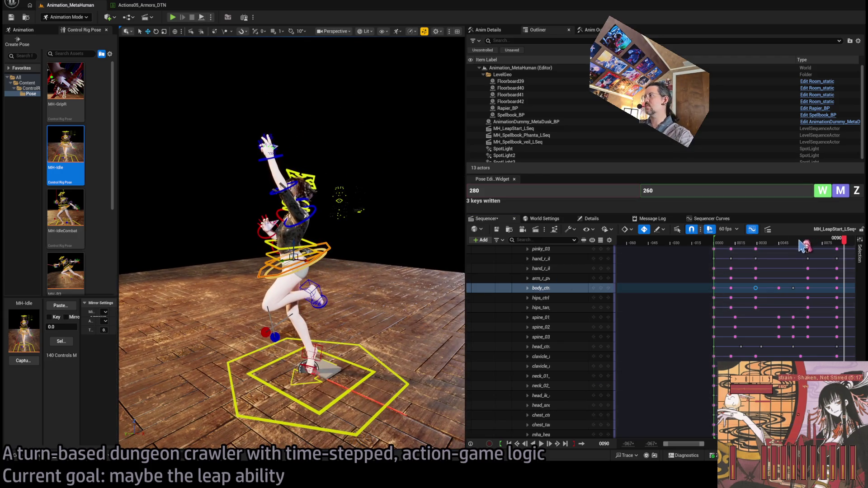
key("space")
key("space")
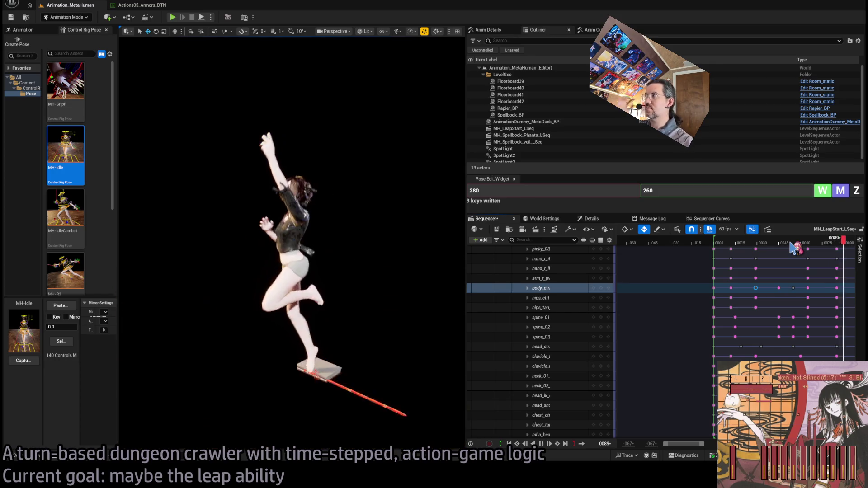
left_click_drag(791, 244, 821, 243)
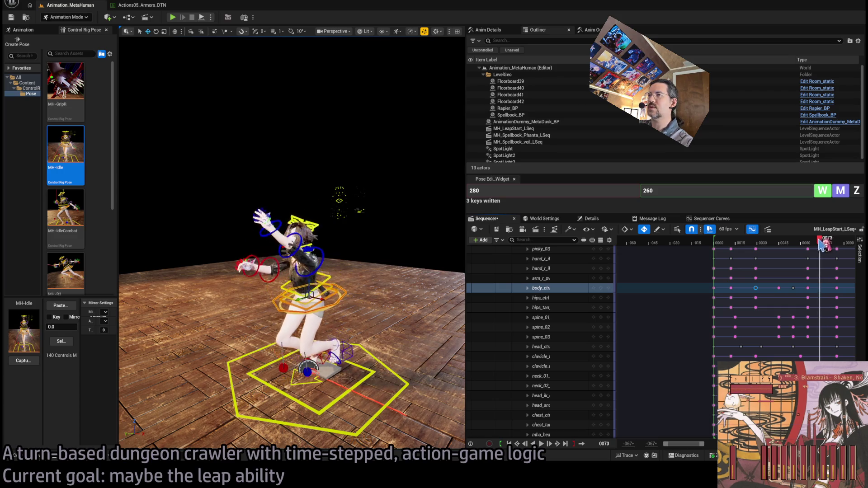
- Drag the upperarm_r key earlier so it sits near frame 48
left_click(313, 269)
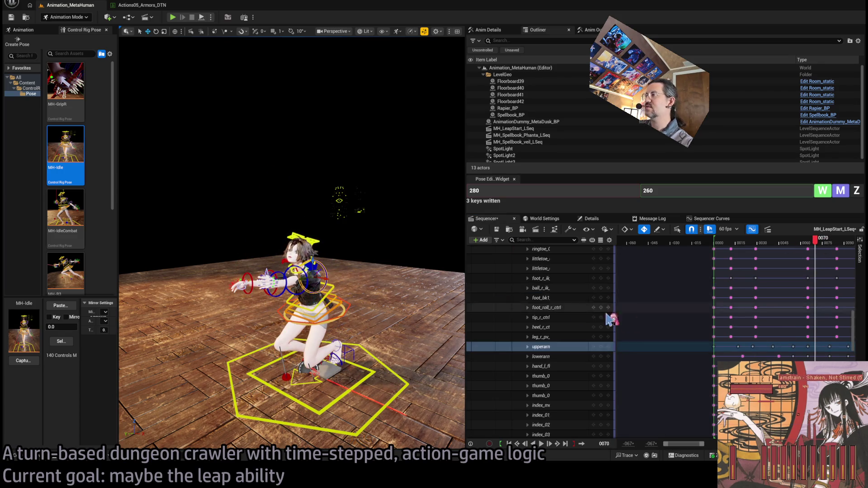
left_click_drag(688, 449, 701, 448)
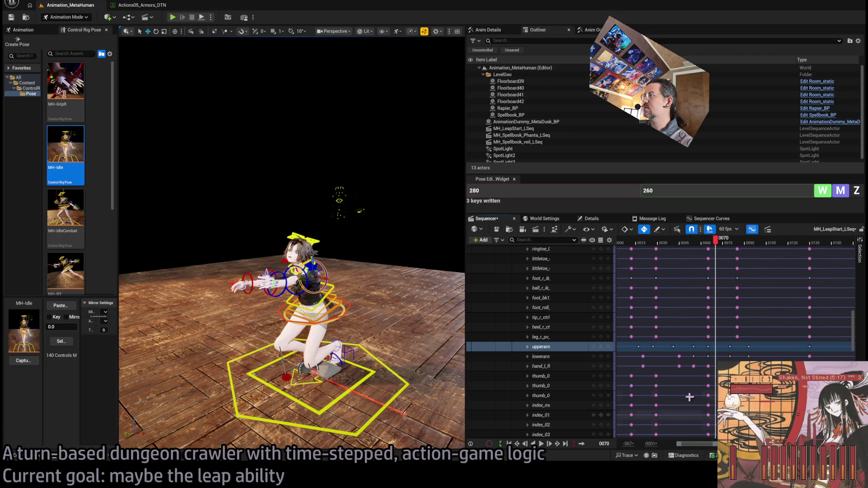
mouse_move(720, 244)
left_mouse_down()
mouse_move(681, 249)
mouse_move(744, 257)
mouse_move(677, 269)
left_mouse_up()
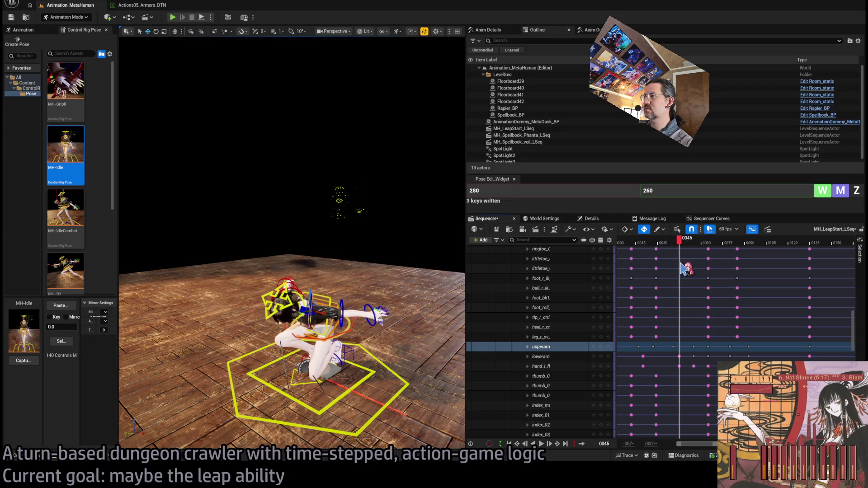
left_click_drag(683, 244, 695, 248)
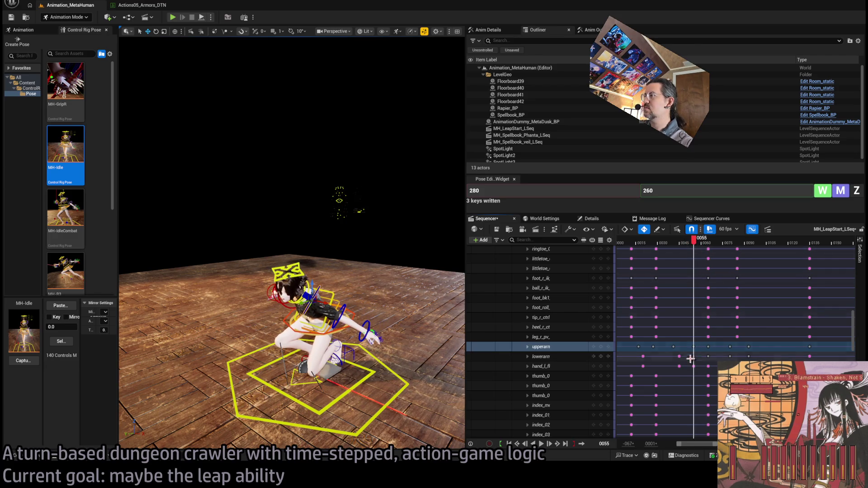
mouse_move(687, 346)
left_mouse_down()
mouse_move(673, 346)
mouse_move(714, 344)
mouse_move(673, 346)
left_mouse_up()
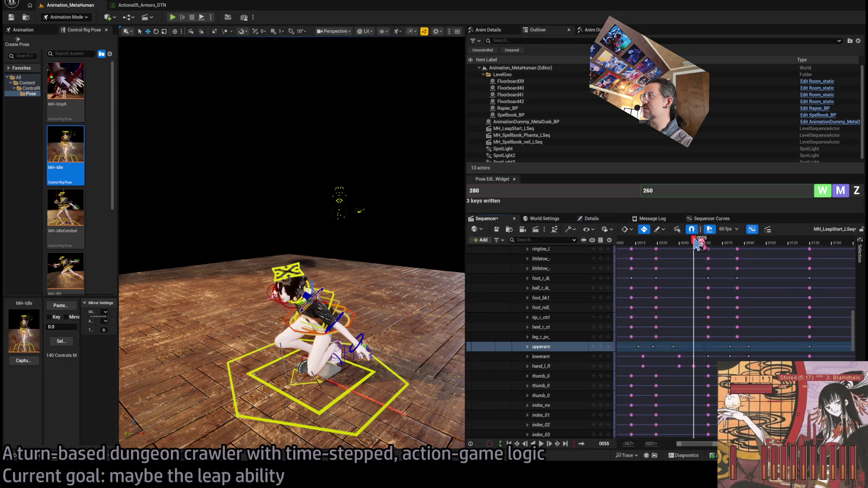
mouse_move(698, 243)
left_mouse_down()
mouse_move(676, 243)
mouse_move(733, 246)
mouse_move(687, 251)
left_mouse_up()
- Replay the leap from the sequence start to check the new arm timing
key("space")
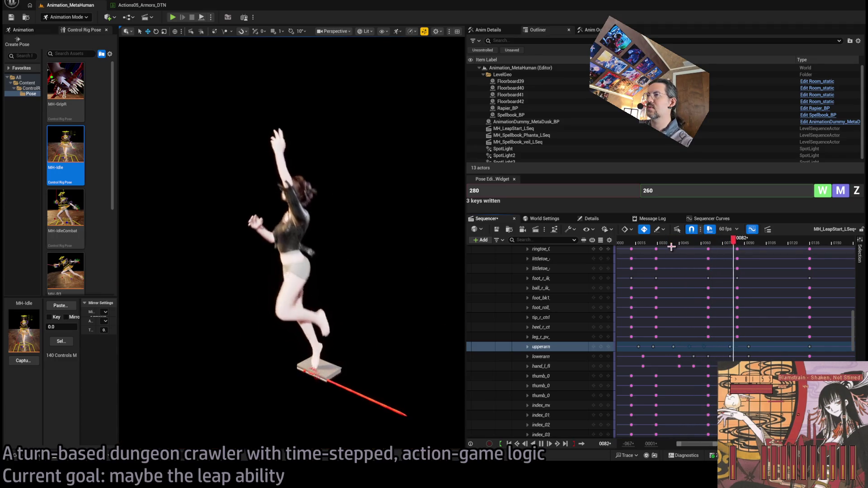
left_click(626, 244)
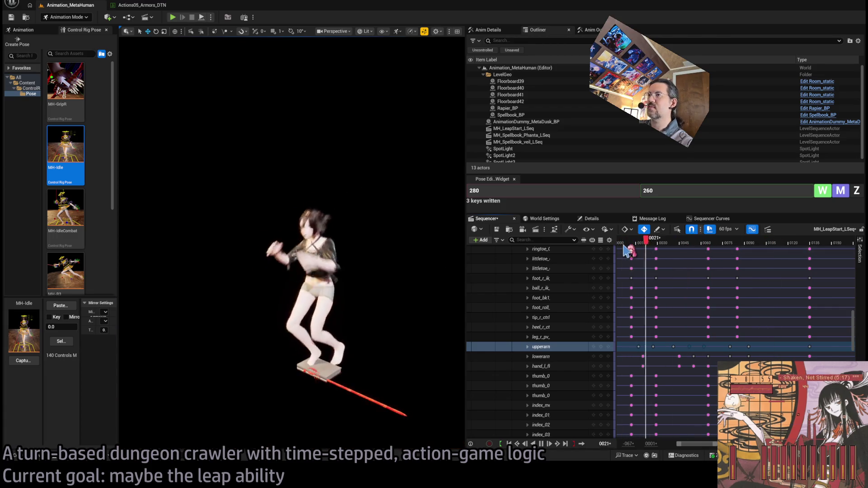
left_click(657, 246)
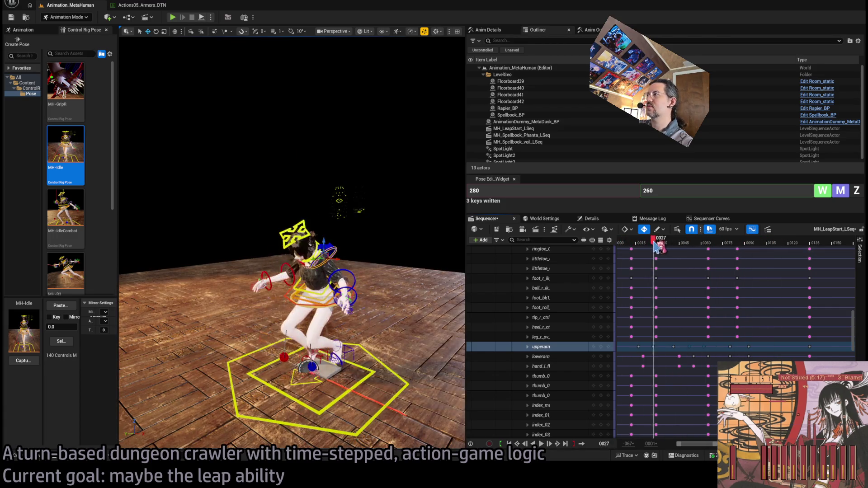
key("space")
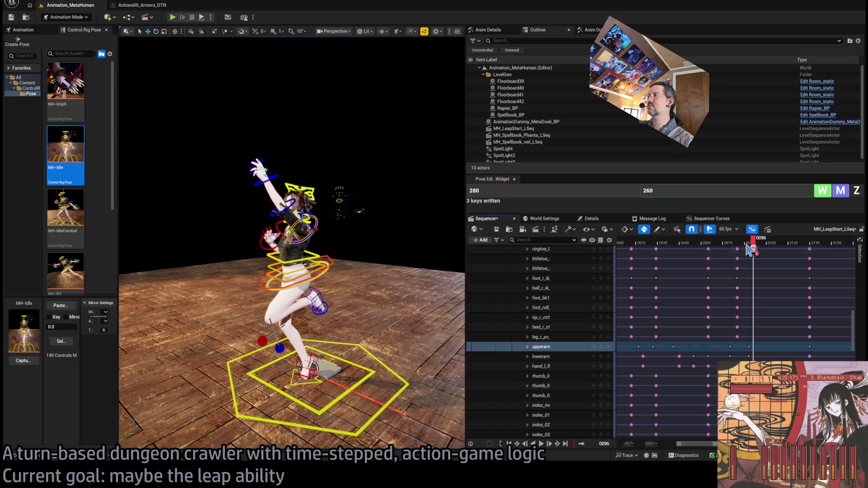
key("space")
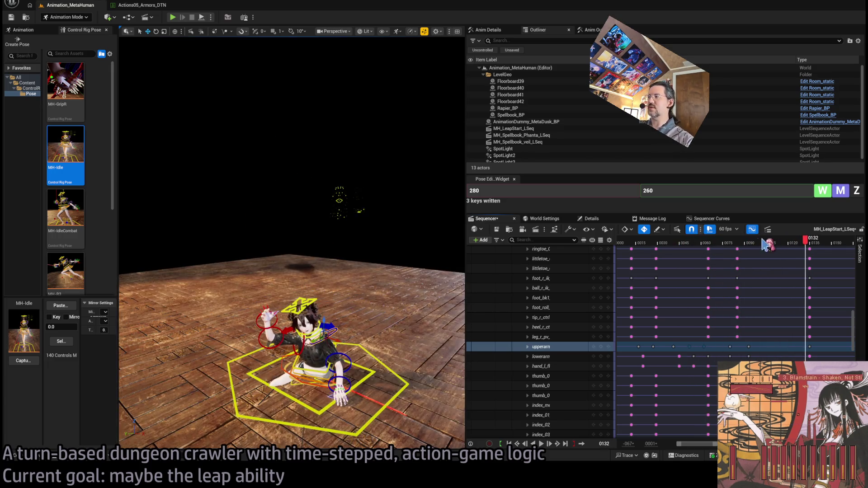
- Replay the jump from around frame 81 to the end and select the head control
left_click(809, 244)
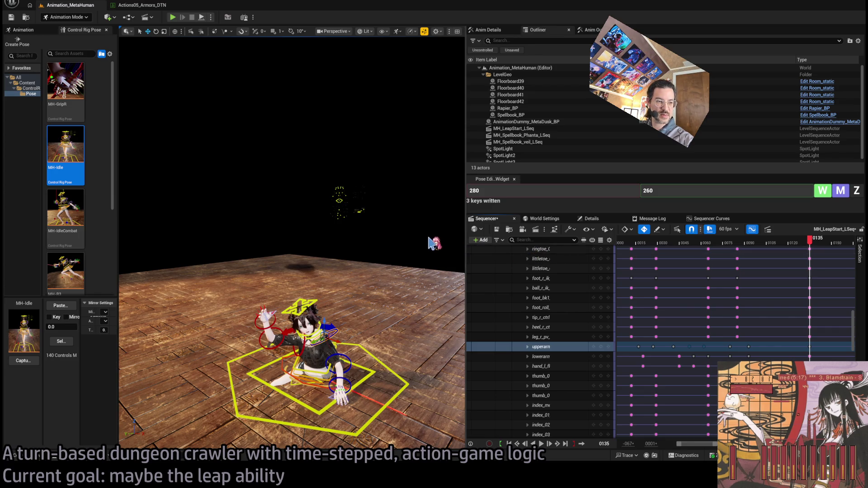
key("space")
left_click(735, 244)
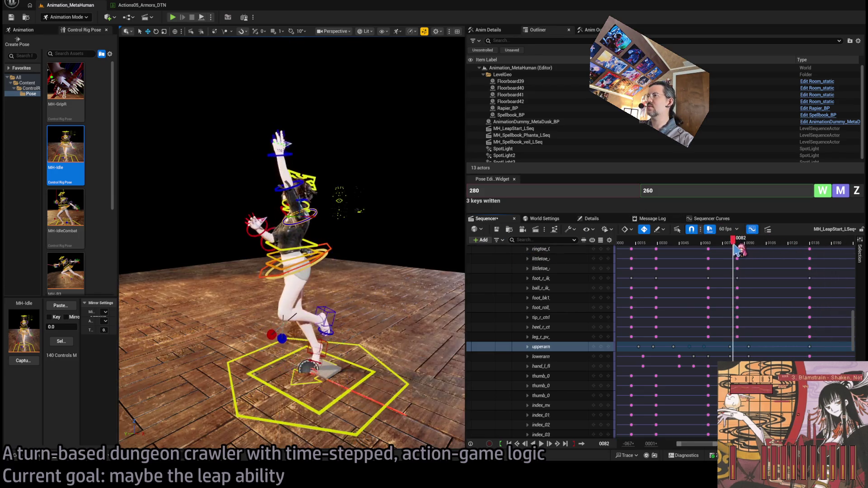
mouse_move(735, 244)
left_mouse_down()
mouse_move(771, 244)
mouse_move(751, 244)
left_mouse_up()
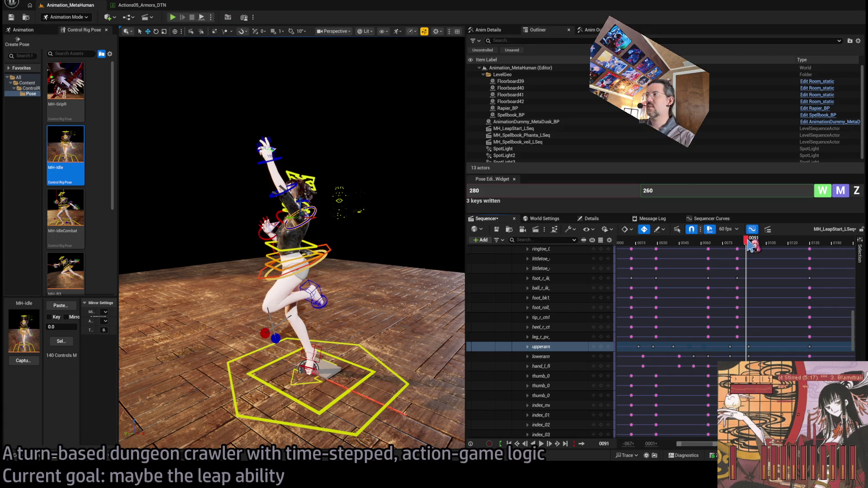
left_click(299, 183)
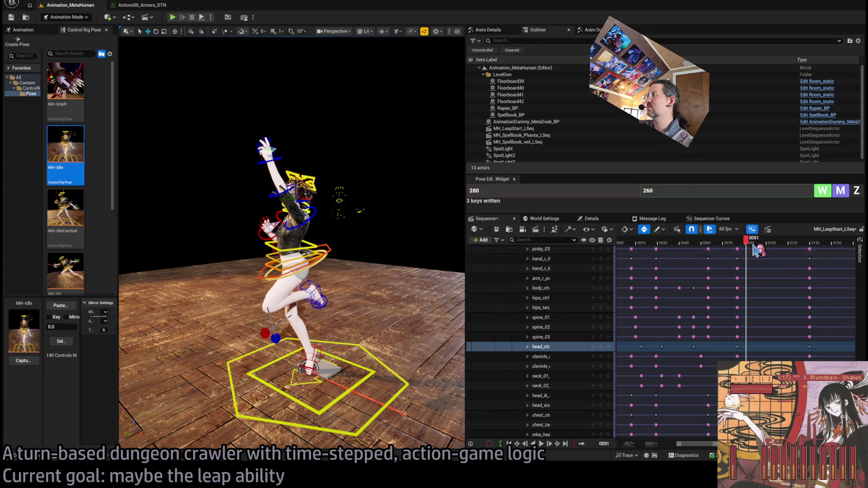
mouse_move(753, 246)
left_mouse_down()
mouse_move(738, 246)
mouse_move(806, 256)
mouse_move(790, 252)
mouse_move(739, 274)
left_mouse_up()
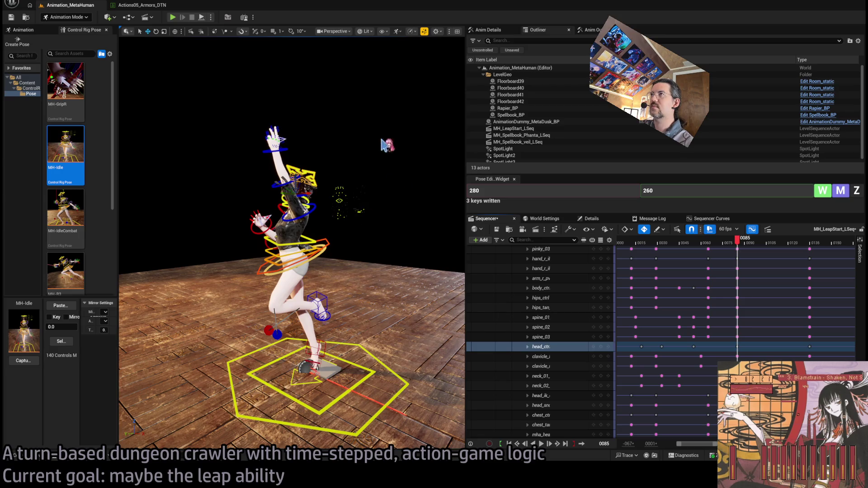
- Hide Floorboard39–42 in the Outliner and clear the selection
left_click(284, 423)
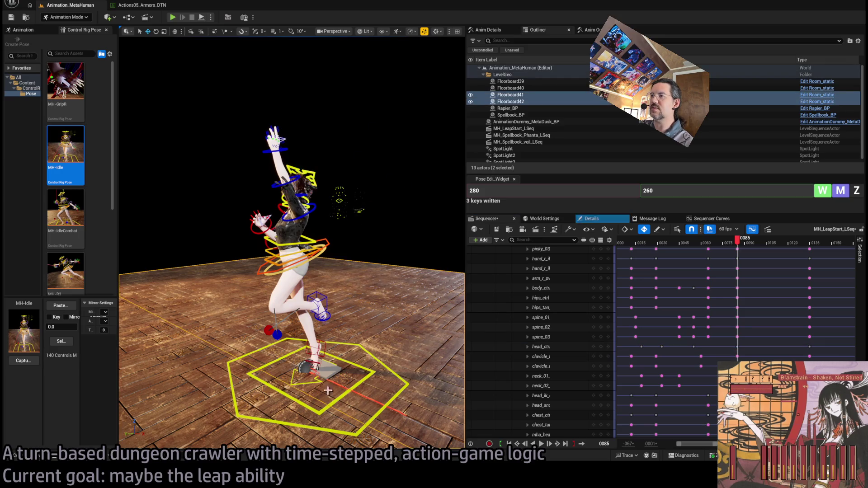
left_click(295, 437, "ctrl")
left_click(471, 88)
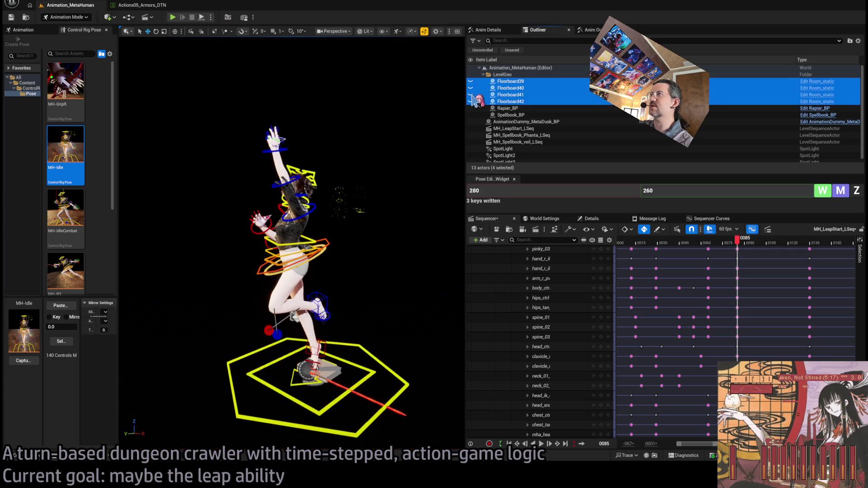
left_click(357, 253)
left_click(729, 239)
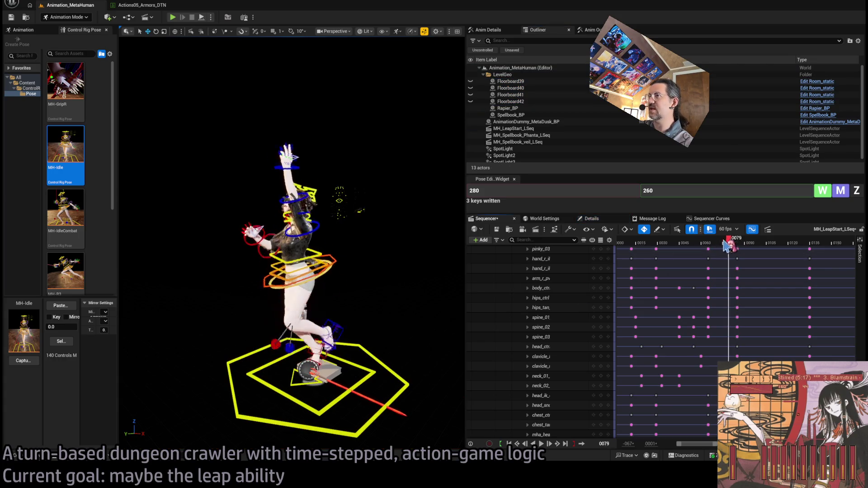
mouse_move(732, 243)
left_mouse_down()
mouse_move(814, 258)
mouse_move(740, 261)
left_mouse_up()
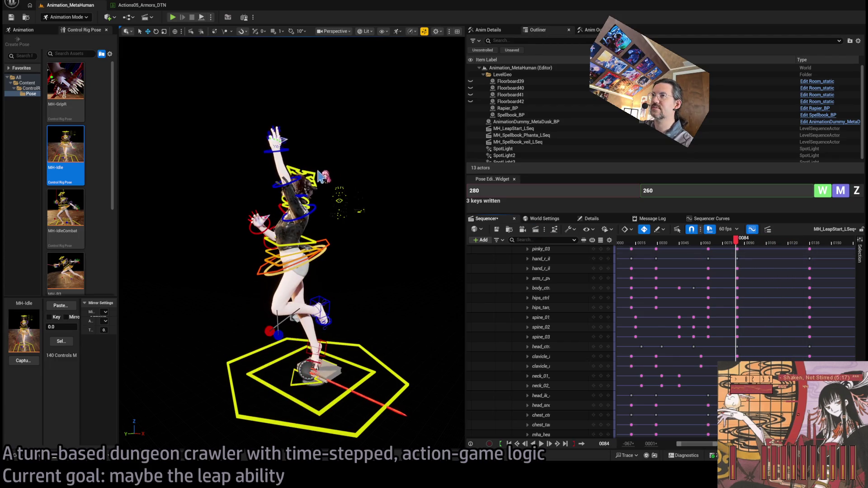
mouse_move(736, 244)
left_mouse_down()
mouse_move(810, 254)
mouse_move(737, 253)
mouse_move(809, 253)
mouse_move(774, 257)
left_mouse_up()
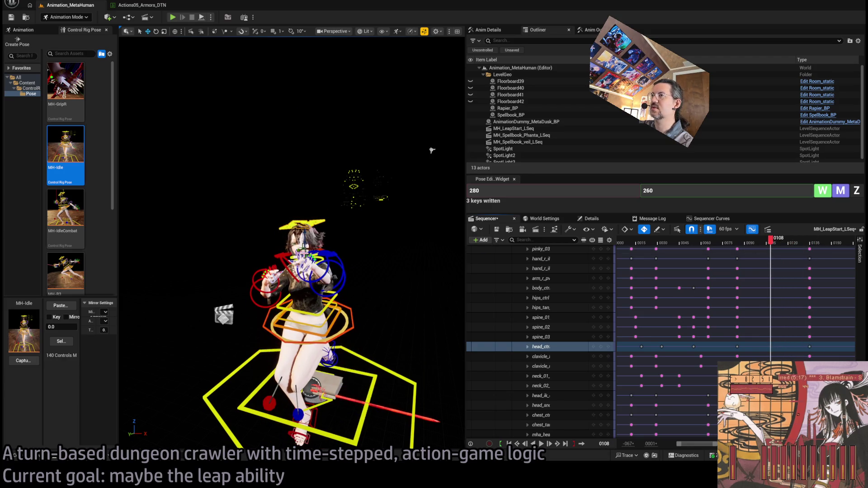
- Drag the head_ctrl key about eleven frames later and check the landing pose near frames 120–130
scroll(431, 151, "up", 5)
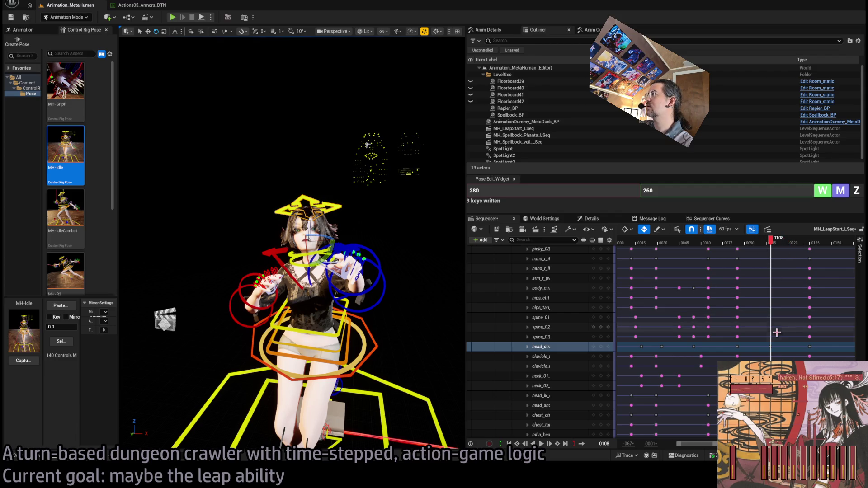
left_click_drag(772, 347, 775, 348)
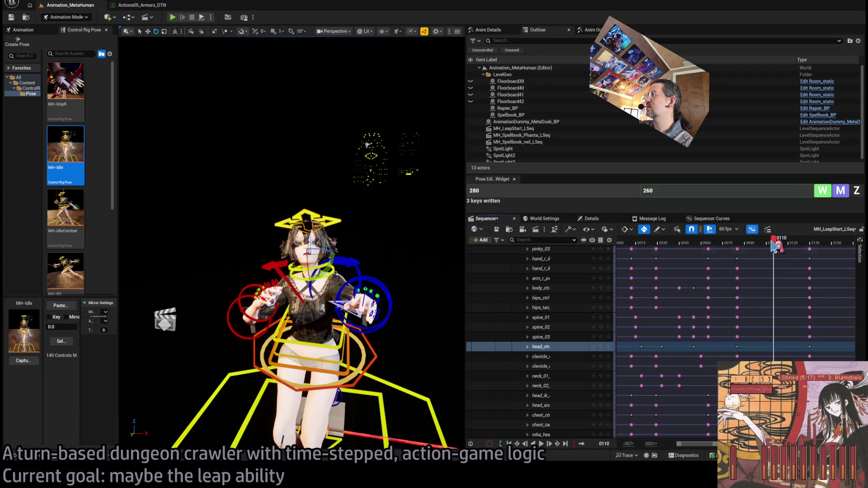
mouse_move(774, 247)
left_mouse_down()
mouse_move(743, 247)
mouse_move(816, 247)
mouse_move(771, 249)
mouse_move(788, 255)
left_mouse_up()
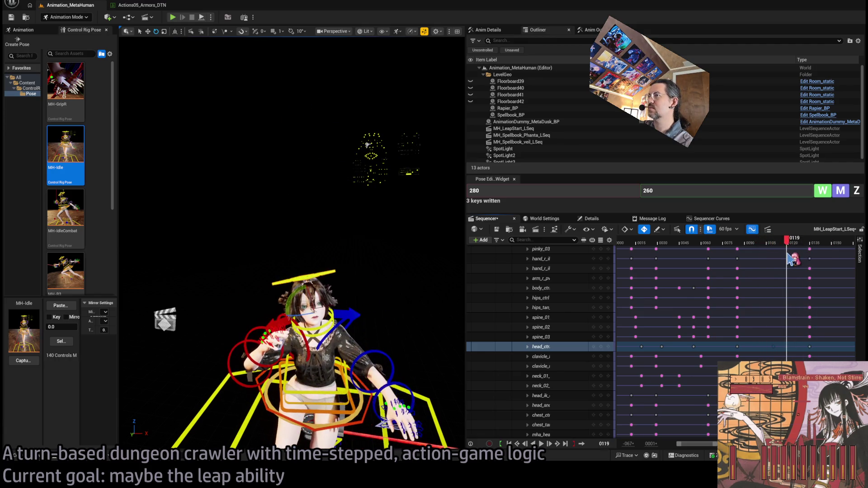
left_click_drag(773, 347, 788, 346)
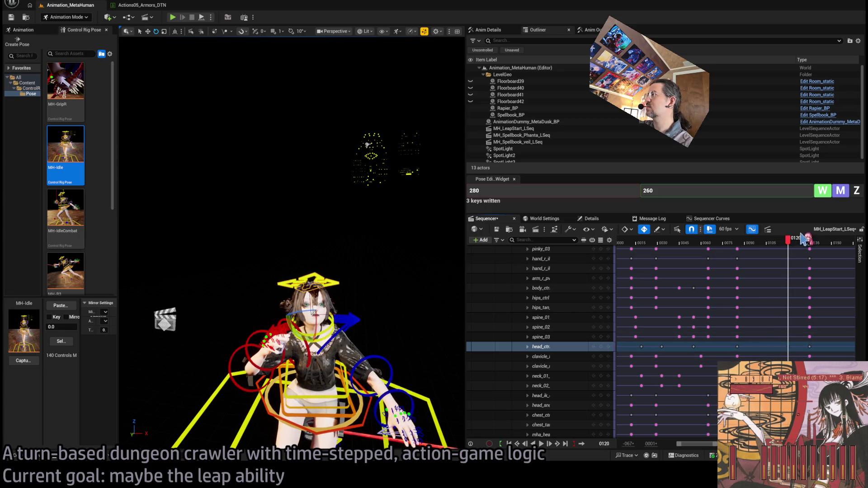
mouse_move(803, 238)
left_mouse_down()
mouse_move(768, 242)
mouse_move(788, 246)
mouse_move(792, 257)
mouse_move(778, 260)
mouse_move(792, 260)
left_mouse_up()
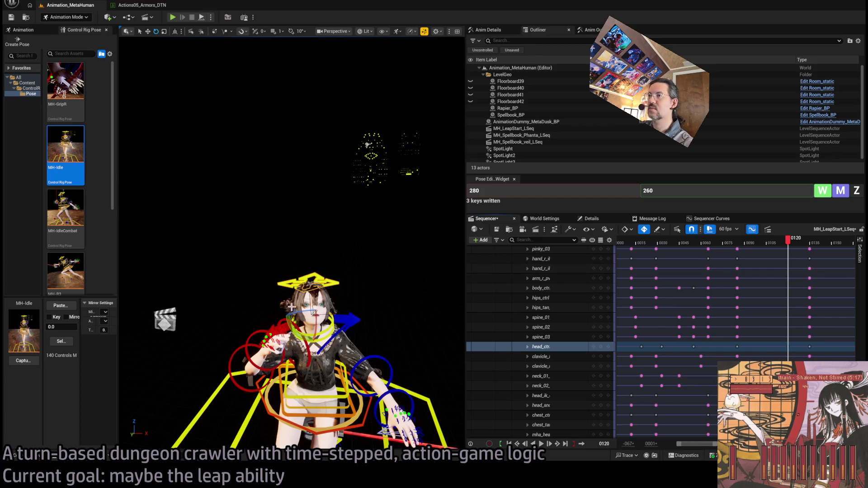
left_click_drag(321, 328, 375, 326)
left_click_drag(792, 247, 796, 248)
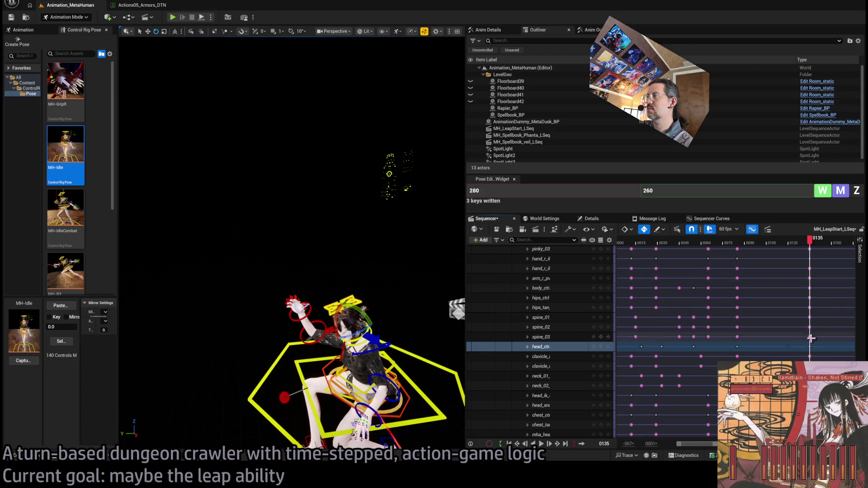
left_click_drag(819, 346, 826, 346)
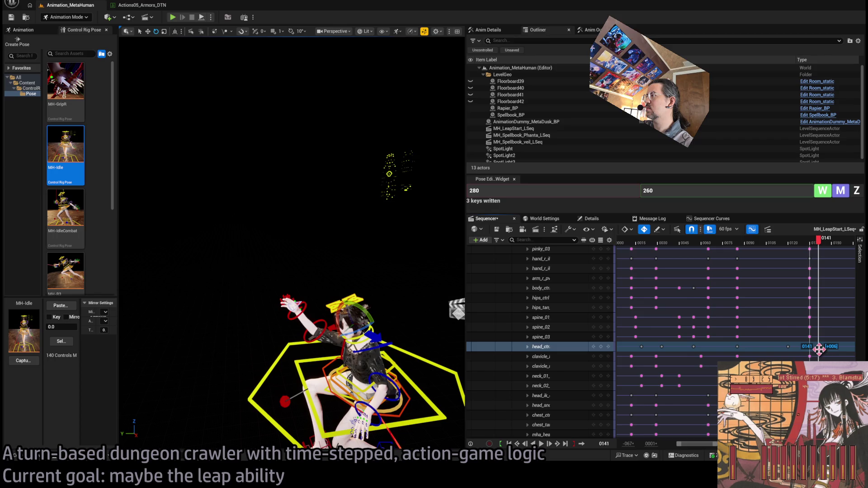
left_click_drag(817, 349, 817, 348)
mouse_move(814, 248)
left_mouse_down()
mouse_move(782, 247)
mouse_move(829, 246)
mouse_move(736, 262)
mouse_move(771, 265)
mouse_move(709, 249)
mouse_move(745, 250)
mouse_move(755, 252)
mouse_move(739, 254)
mouse_move(753, 259)
left_mouse_up()
left_click(359, 249)
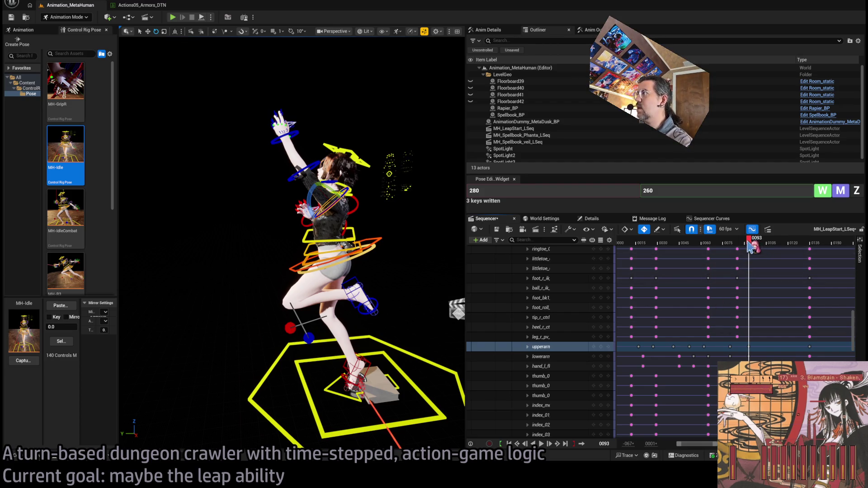
- Drag the upperarm key from frame 96 to frame 106 and scrub to review
left_click_drag(753, 242, 767, 252)
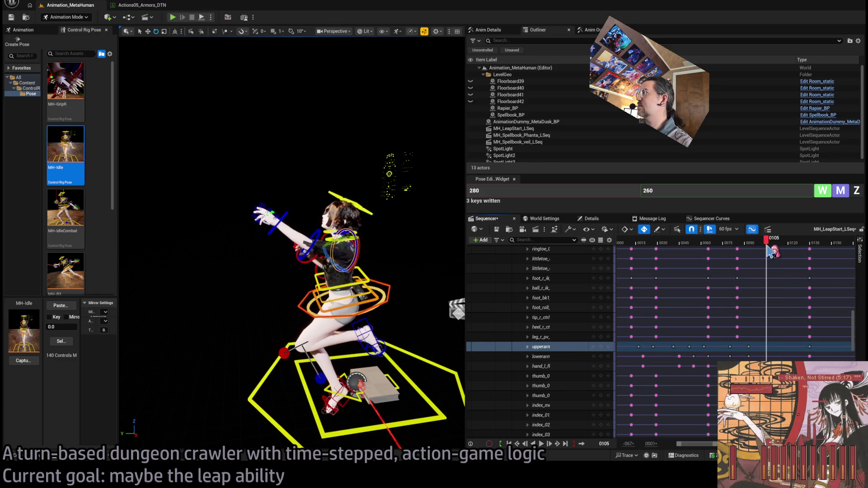
left_click(477, 347)
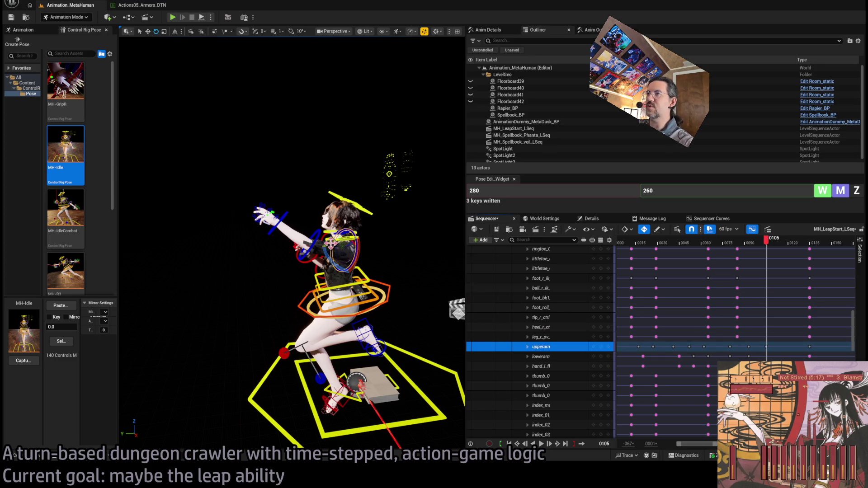
left_click_drag(767, 251, 757, 250)
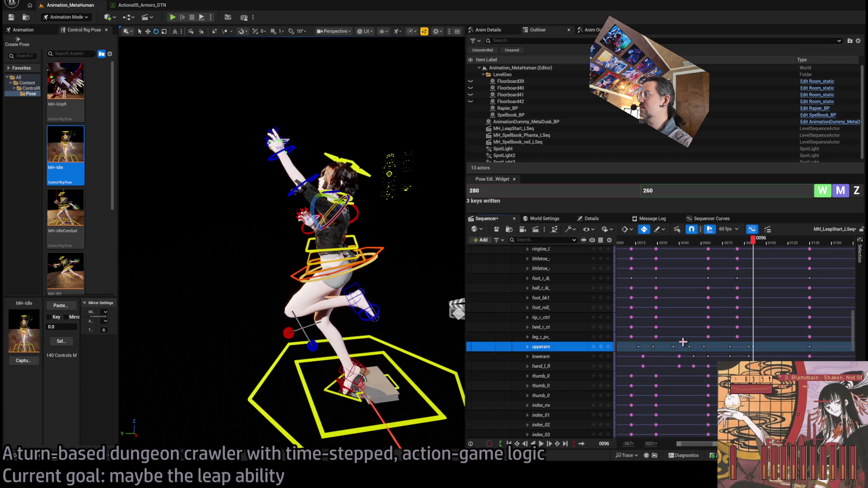
left_click_drag(753, 347, 768, 348)
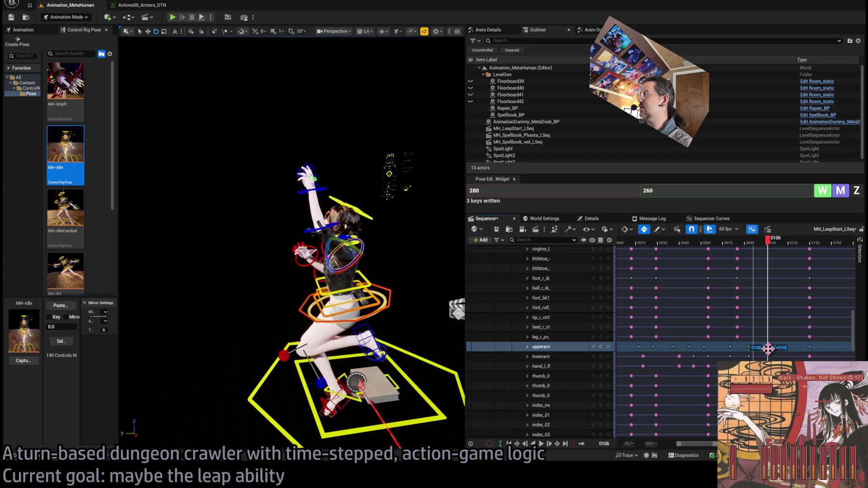
mouse_move(768, 248)
left_mouse_down()
mouse_move(723, 247)
mouse_move(791, 249)
mouse_move(707, 249)
mouse_move(739, 262)
mouse_move(780, 260)
left_mouse_up()
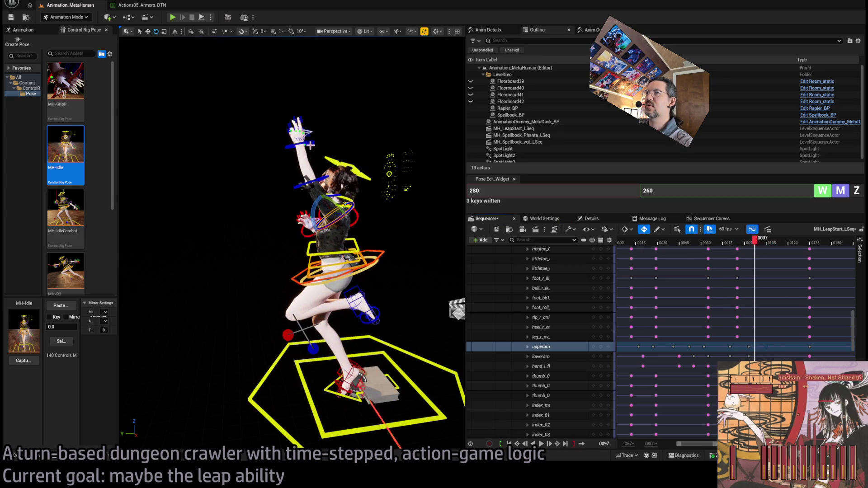
- Select the left hand and forearm controls and review the arm motion around frames 84–99
left_click(317, 165)
left_click(324, 178)
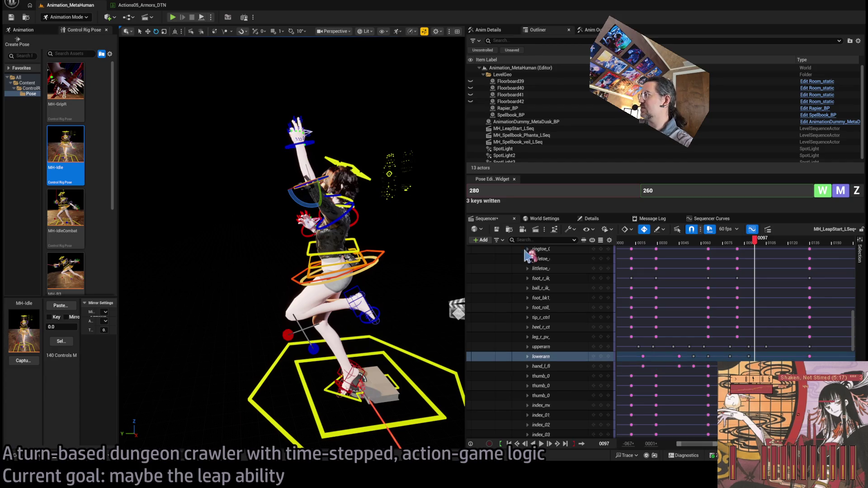
mouse_move(757, 250)
left_mouse_down()
mouse_move(740, 249)
mouse_move(814, 245)
mouse_move(713, 246)
mouse_move(752, 247)
left_mouse_up()
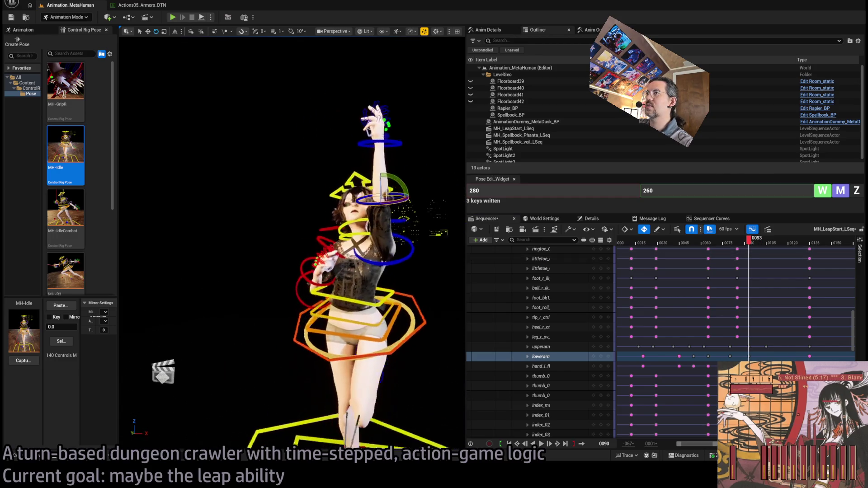
left_click(707, 258)
mouse_move(749, 244)
left_mouse_down()
mouse_move(732, 245)
mouse_move(767, 251)
left_mouse_up()
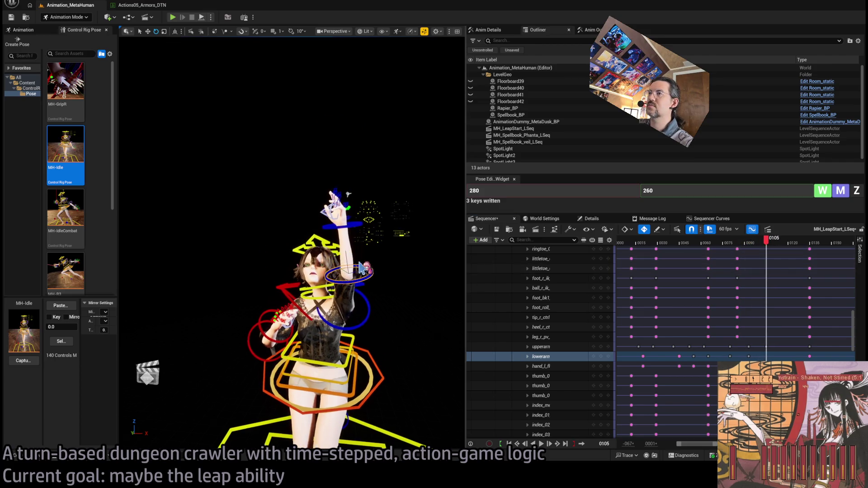
mouse_move(339, 199)
left_mouse_down()
mouse_move(219, 149)
mouse_move(371, 154)
mouse_move(406, 172)
left_mouse_up()
mouse_move(769, 244)
left_mouse_down()
mouse_move(741, 245)
mouse_move(805, 248)
mouse_move(708, 248)
left_mouse_up()
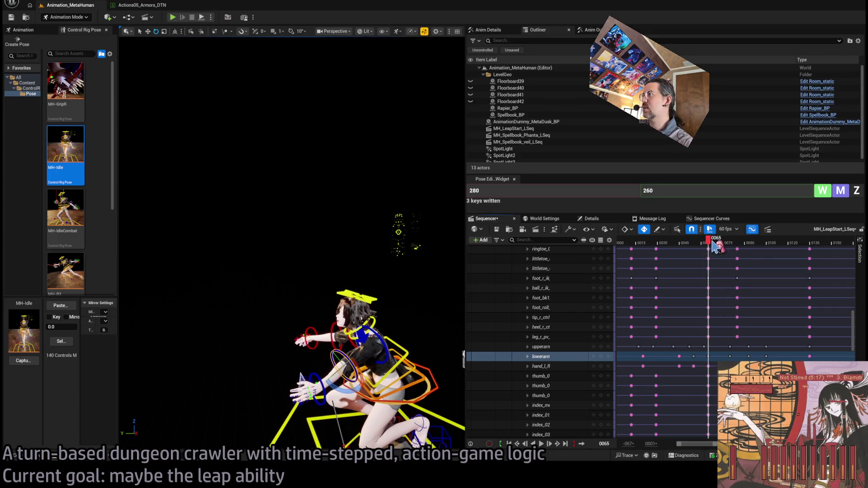
left_click_drag(716, 246, 741, 247)
left_click(326, 176)
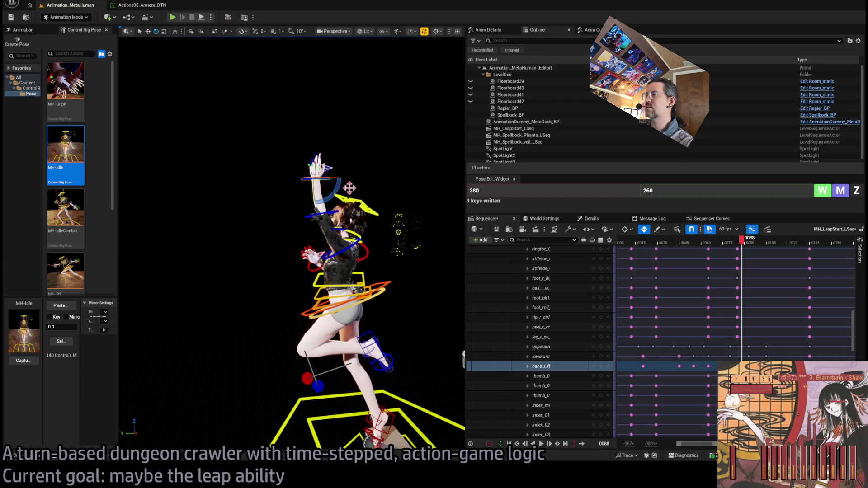
mouse_move(741, 249)
left_mouse_down()
mouse_move(732, 249)
mouse_move(790, 254)
left_mouse_up()
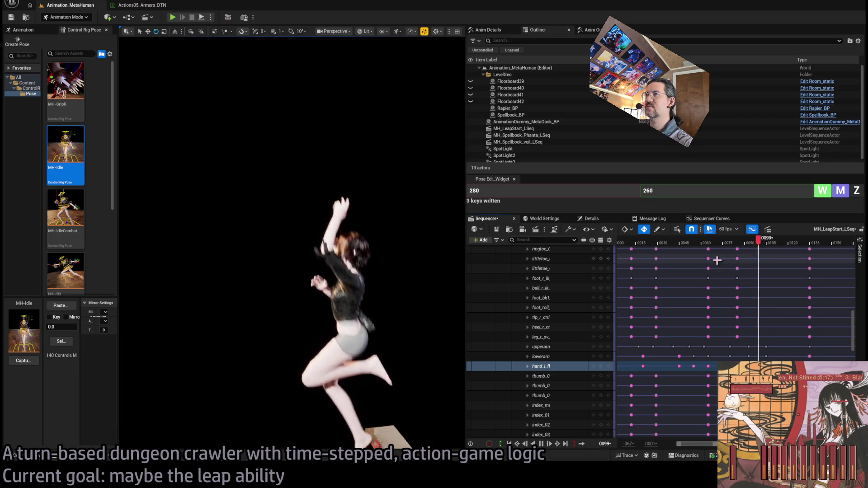
left_click_drag(716, 248, 734, 245)
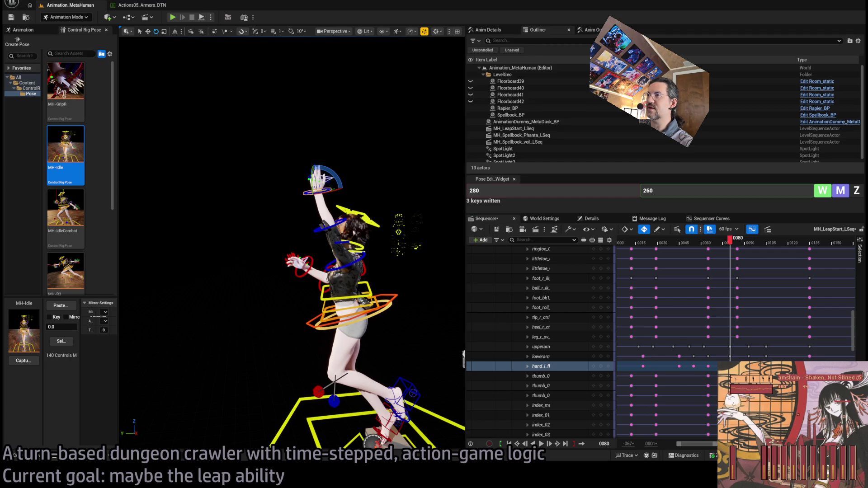
- Select the left upper-arm, forearm and hand controls and their tracks, previewing frames 81–87
left_click(341, 222)
left_click(343, 228, "ctrl")
left_click(371, 216, "ctrl")
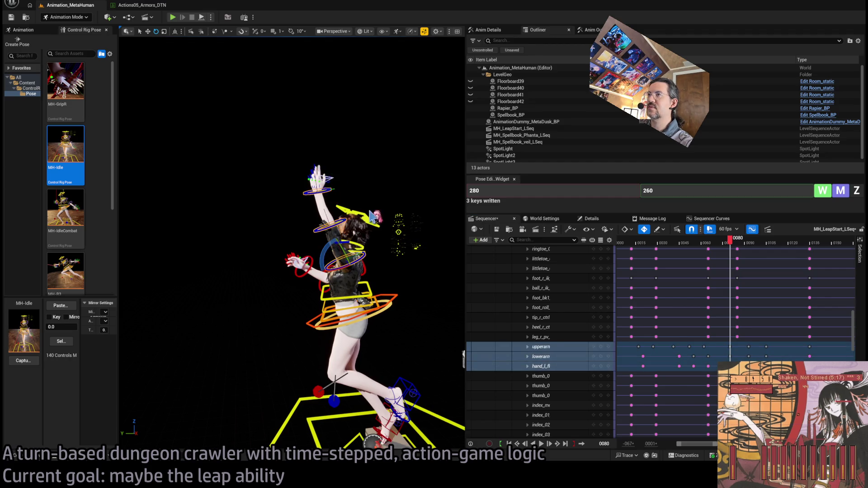
left_click(602, 354)
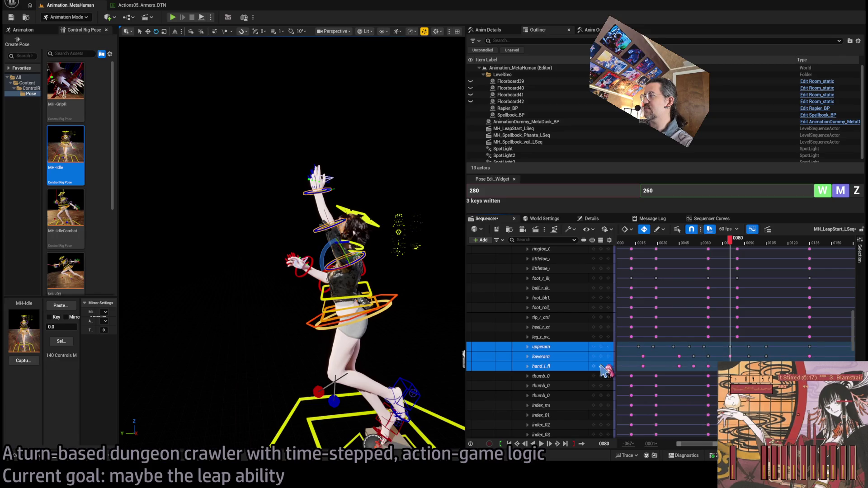
left_click(746, 338)
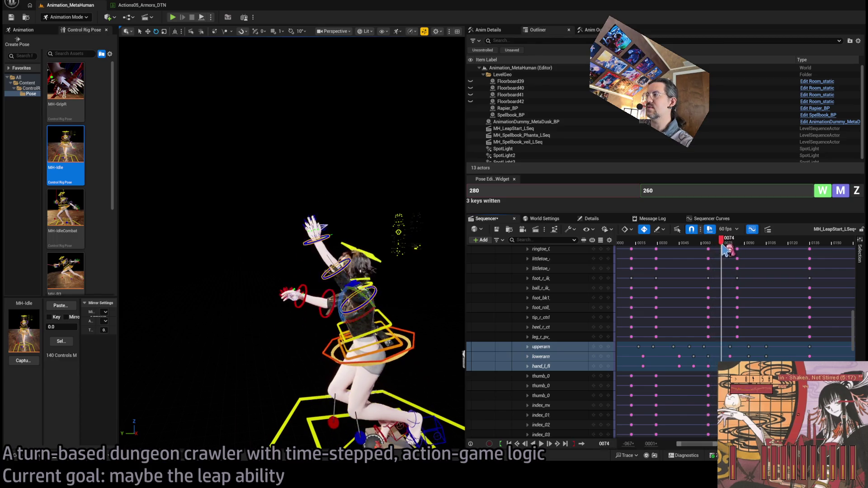
mouse_move(736, 247)
left_mouse_down()
mouse_move(762, 251)
mouse_move(724, 251)
mouse_move(735, 252)
left_mouse_up()
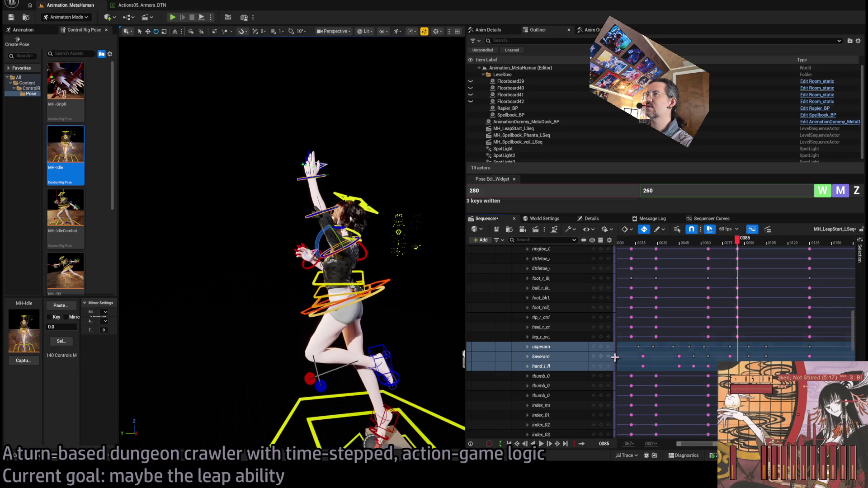
left_click(333, 208)
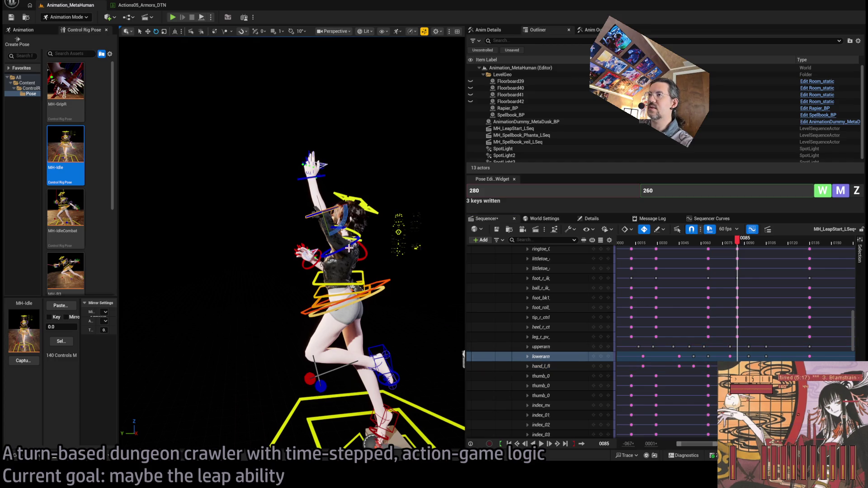
left_click(336, 212)
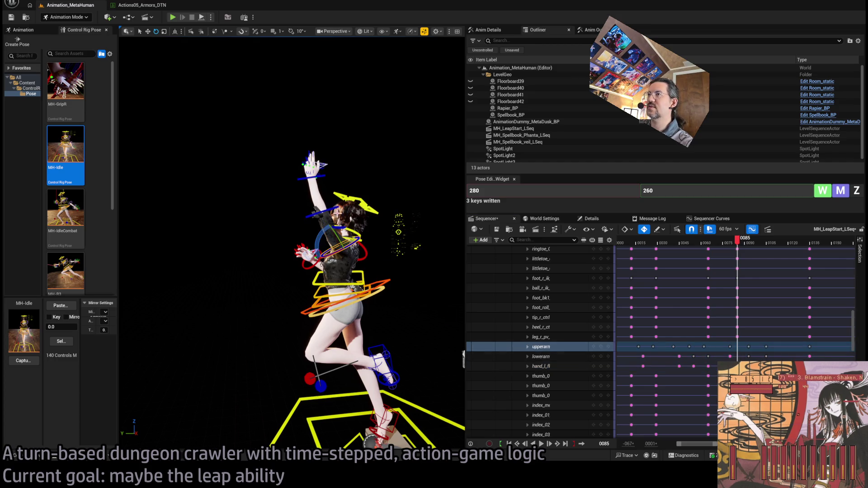
left_click(333, 216, "ctrl")
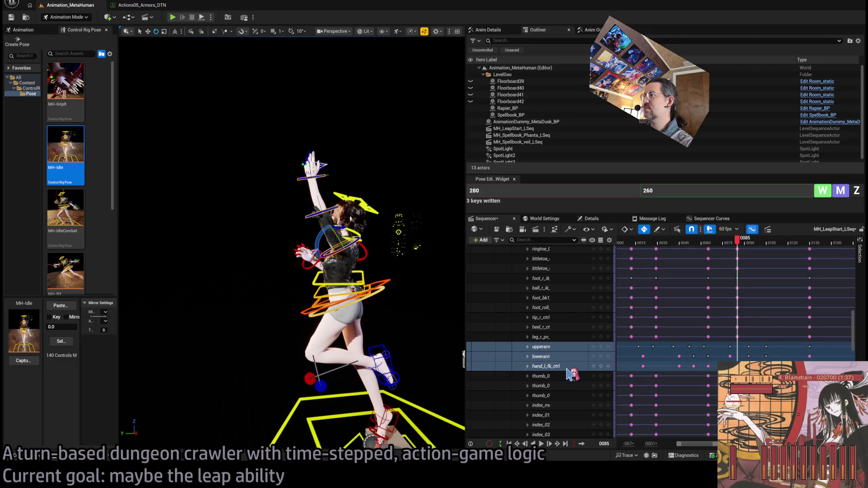
left_click(602, 367, "ctrl")
left_click(606, 356)
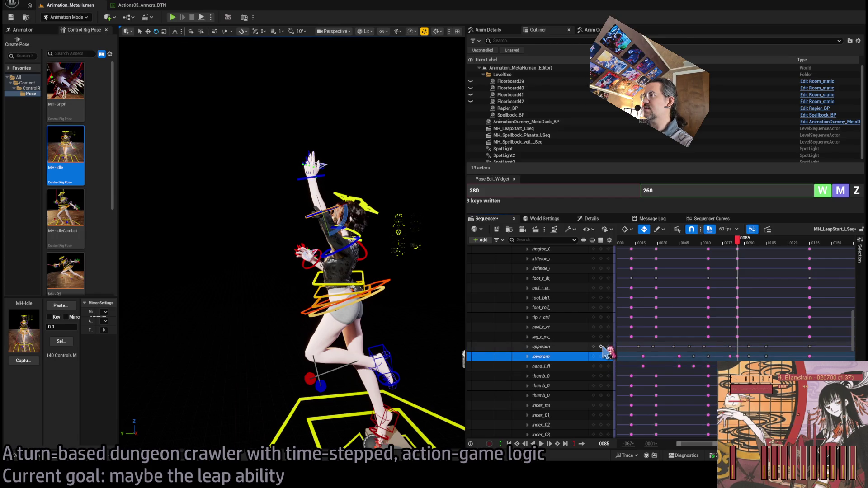
- Play the leap from frame 76, then show the upperarm, lowerarm and hand tracks as curves
left_click_drag(737, 240, 727, 245)
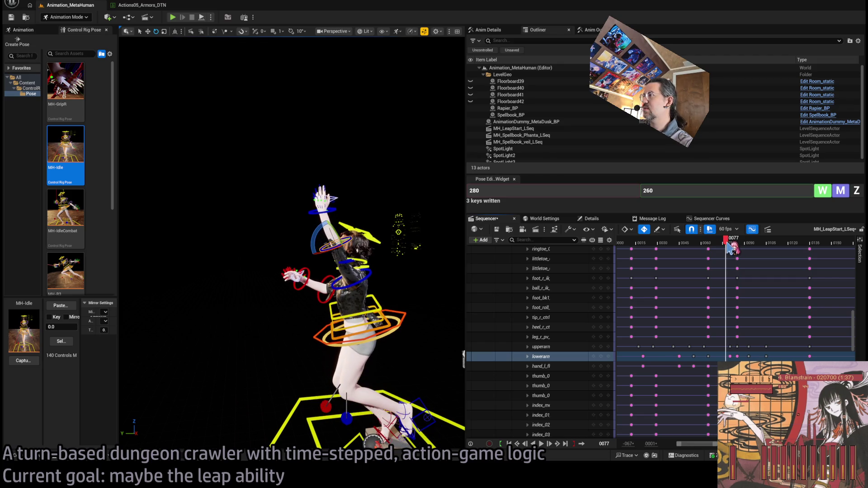
left_click(606, 357)
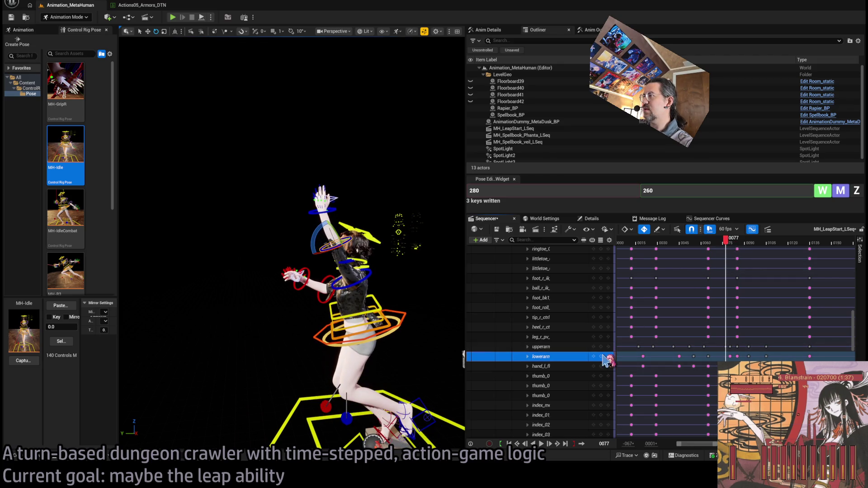
left_click(732, 344)
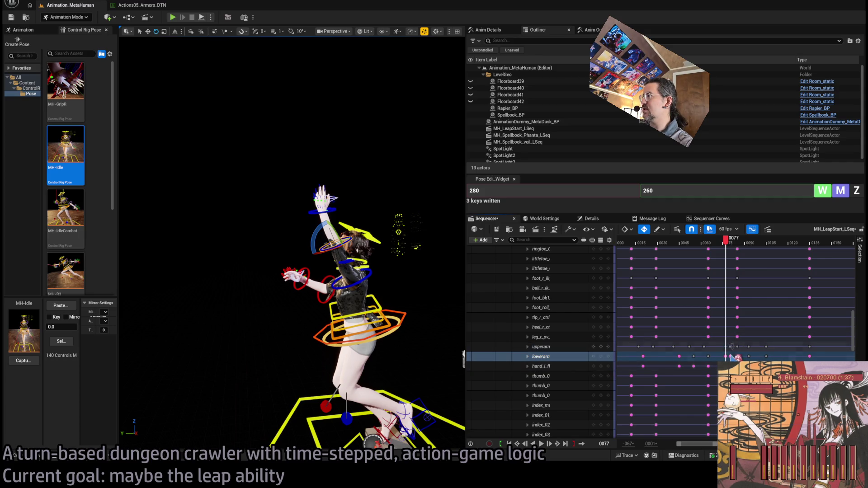
mouse_move(727, 240)
left_mouse_down()
mouse_move(707, 242)
mouse_move(736, 242)
mouse_move(705, 245)
mouse_move(744, 246)
mouse_move(713, 245)
mouse_move(726, 242)
left_mouse_up()
key("space")
key("space")
left_click(542, 347)
left_click(543, 366, "shift")
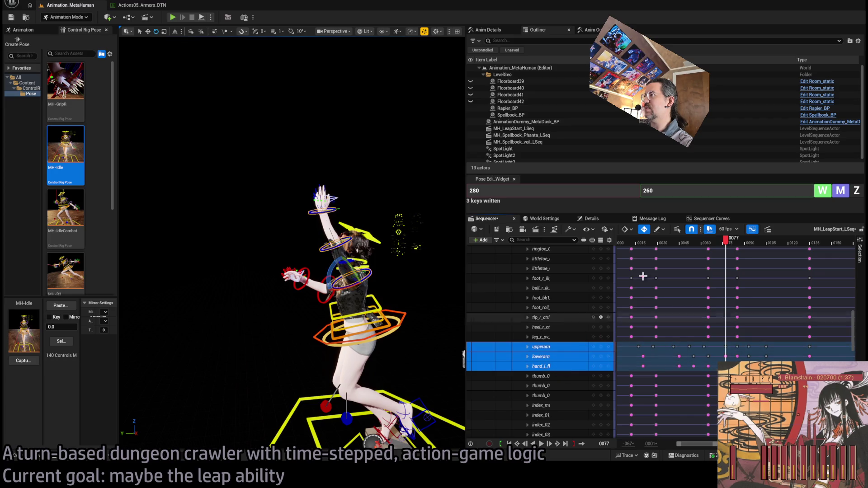
left_click(711, 219)
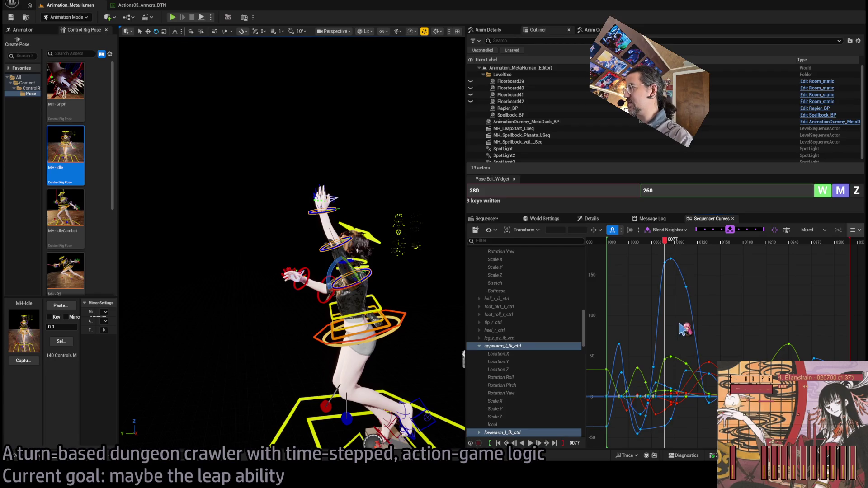
- Drag the upperarm_l_fk_ctrl peak key near frame 76 slightly earlier and lower
left_click_drag(669, 243, 670, 246)
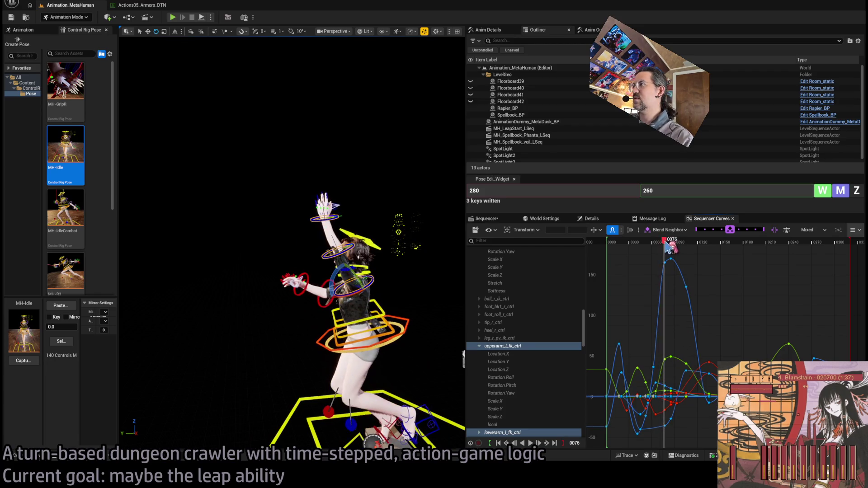
left_click_drag(669, 281, 667, 284)
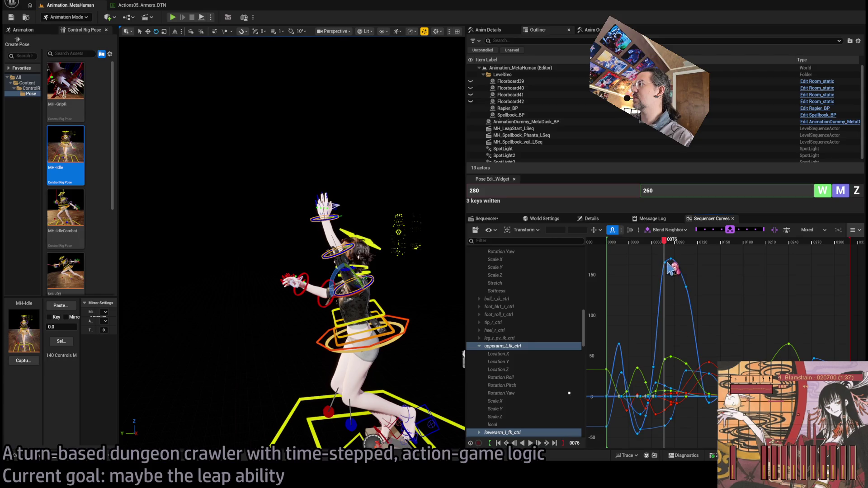
mouse_move(669, 268)
left_mouse_down()
mouse_move(665, 281)
mouse_move(651, 246)
mouse_move(676, 244)
mouse_move(668, 256)
mouse_move(640, 246)
mouse_move(684, 244)
left_mouse_up()
key("ctrl+z")
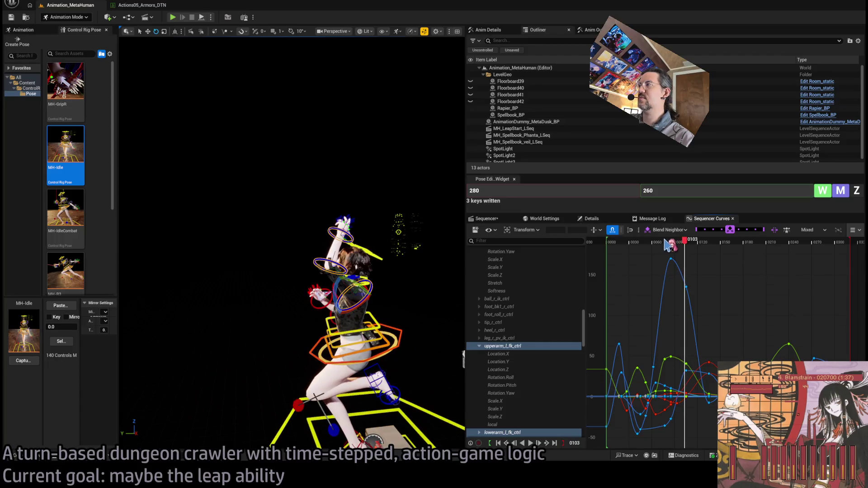
- Replay and scrub the leap from about frame 60, framing the character to review the arm
left_click(654, 247)
key("space")
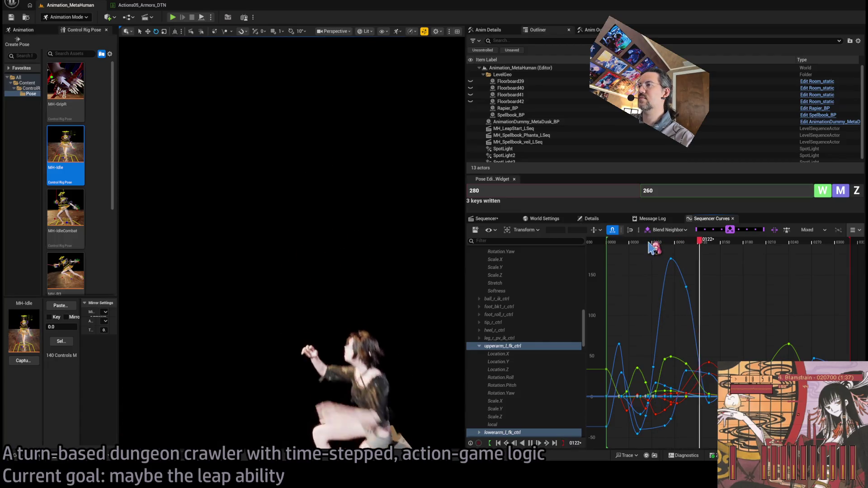
left_click(657, 245)
key("space")
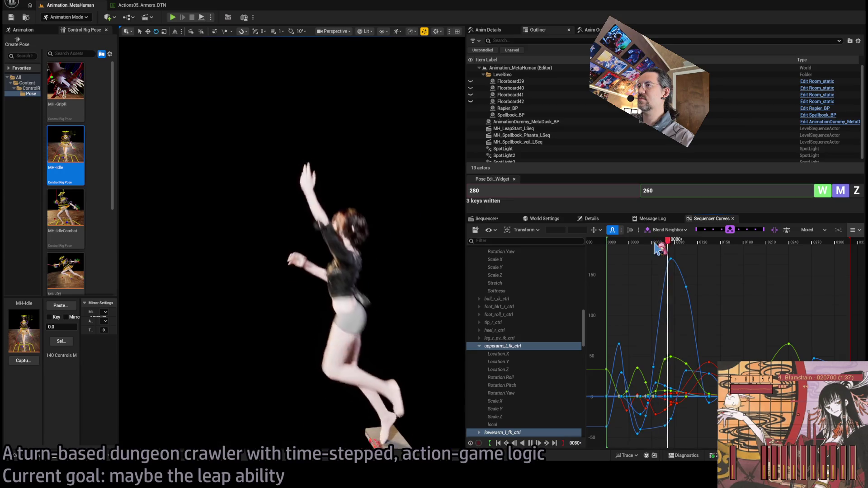
left_click_drag(656, 245, 712, 250)
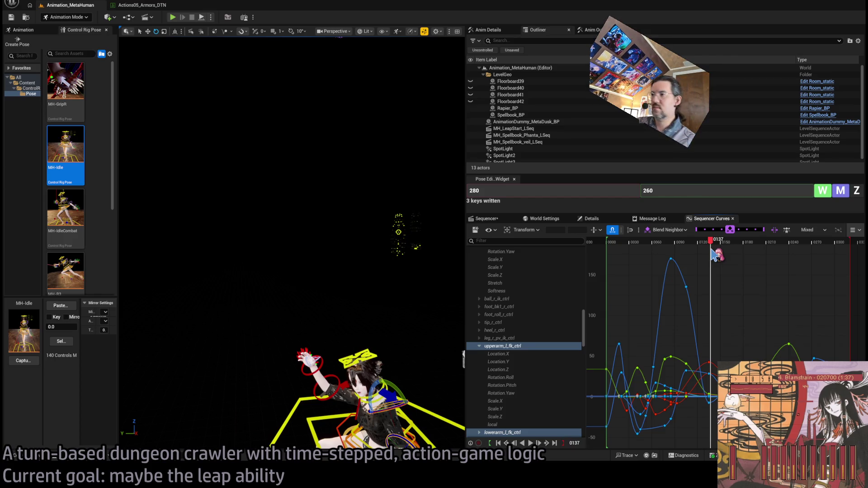
mouse_move(712, 247)
left_mouse_down()
mouse_move(729, 249)
mouse_move(696, 254)
left_mouse_up()
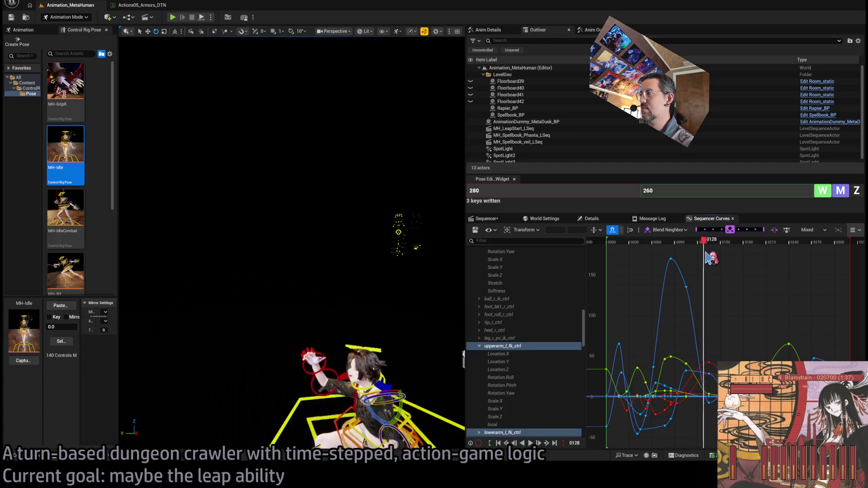
key("f")
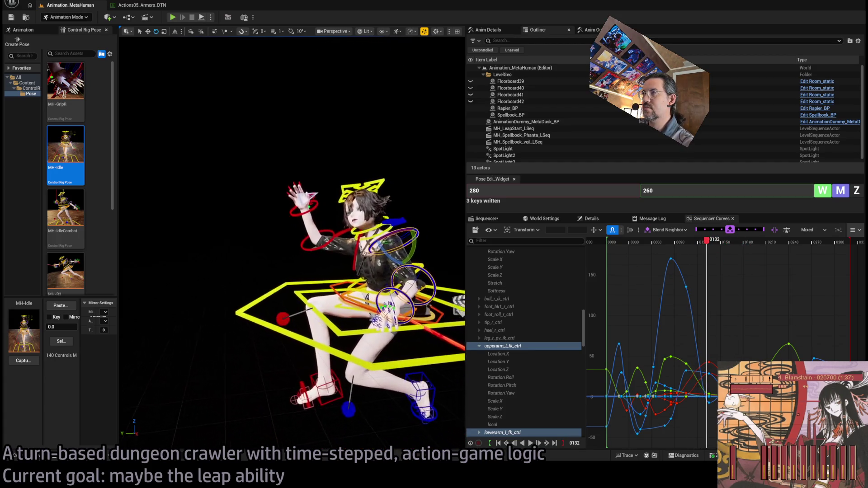
mouse_move(707, 252)
left_mouse_down()
mouse_move(688, 252)
mouse_move(706, 263)
mouse_move(668, 269)
mouse_move(700, 268)
mouse_move(691, 270)
left_mouse_up()
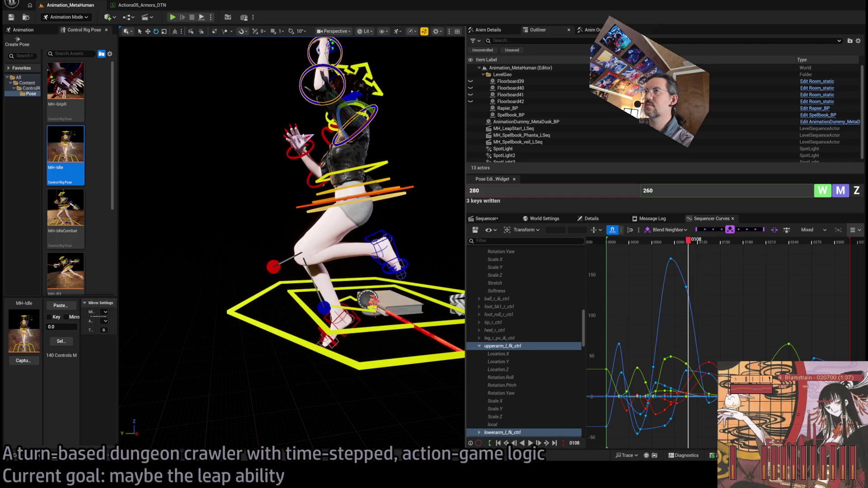
- Return to the Sequencer keyframe tracks with the playhead at frame 85
left_click(662, 235)
left_click(545, 219)
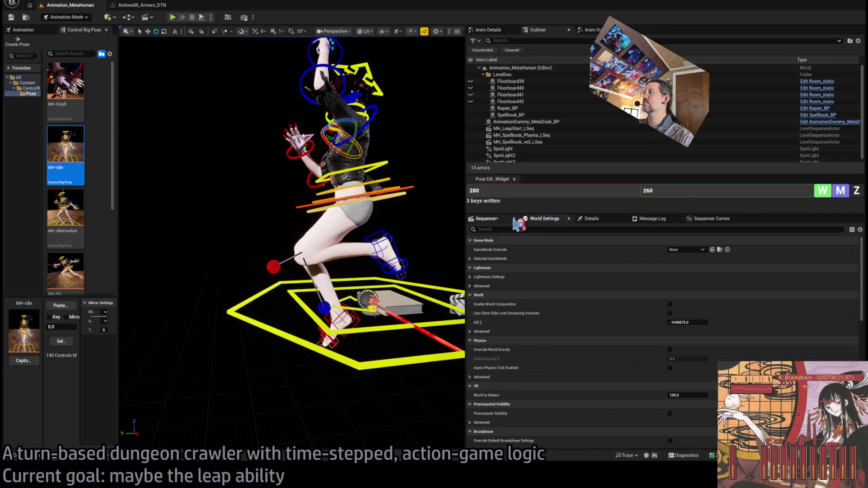
left_click(486, 218)
left_click(755, 244)
mouse_move(758, 251)
left_mouse_down()
mouse_move(720, 251)
mouse_move(736, 251)
left_mouse_up()
left_click_drag(175, 153, 176, 152)
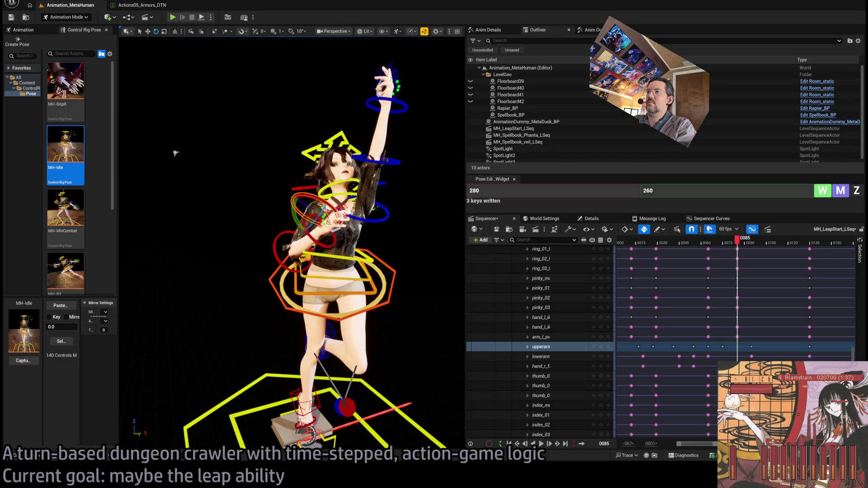
mouse_move(745, 246)
left_mouse_down()
mouse_move(712, 244)
mouse_move(757, 240)
left_mouse_up()
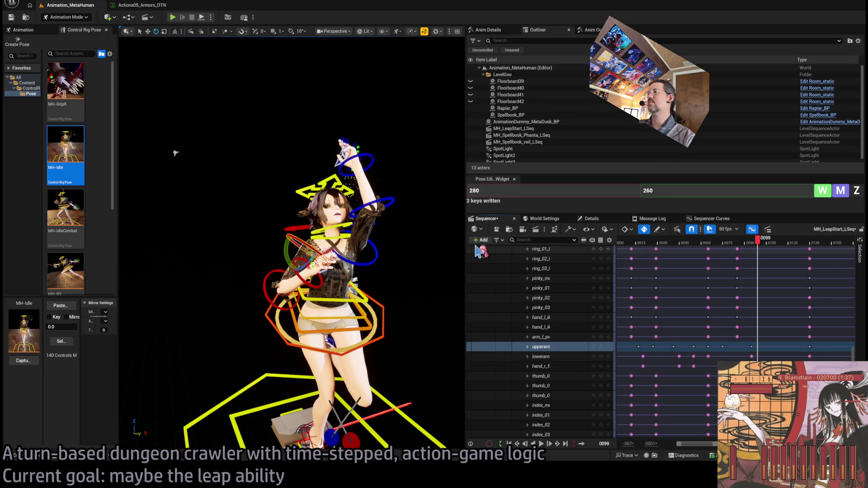
mouse_move(755, 242)
left_mouse_down()
mouse_move(764, 241)
mouse_move(717, 243)
mouse_move(764, 241)
mouse_move(754, 242)
left_mouse_up()
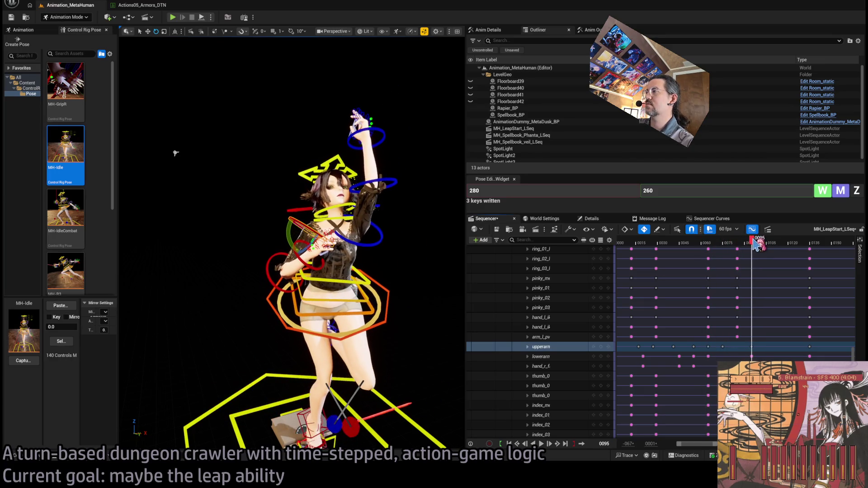
left_click_drag(200, 290, 308, 289)
mouse_move(751, 239)
left_mouse_down()
mouse_move(808, 242)
mouse_move(774, 246)
mouse_move(754, 263)
left_mouse_up()
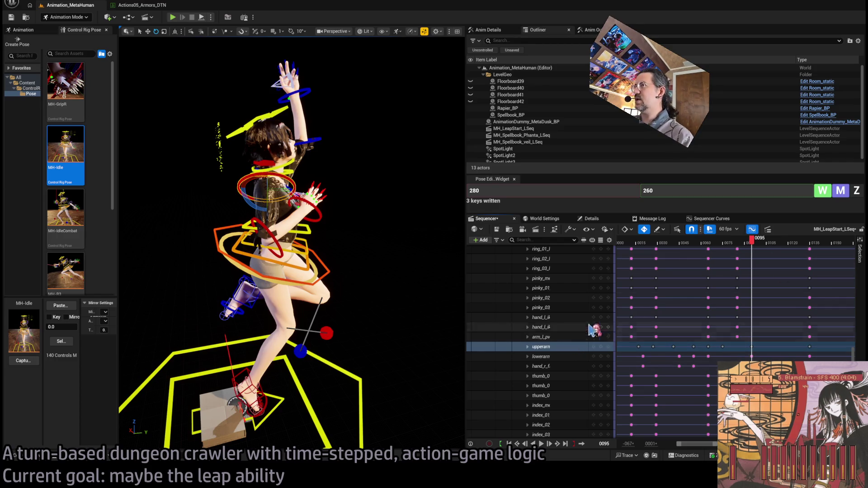
left_click(267, 232)
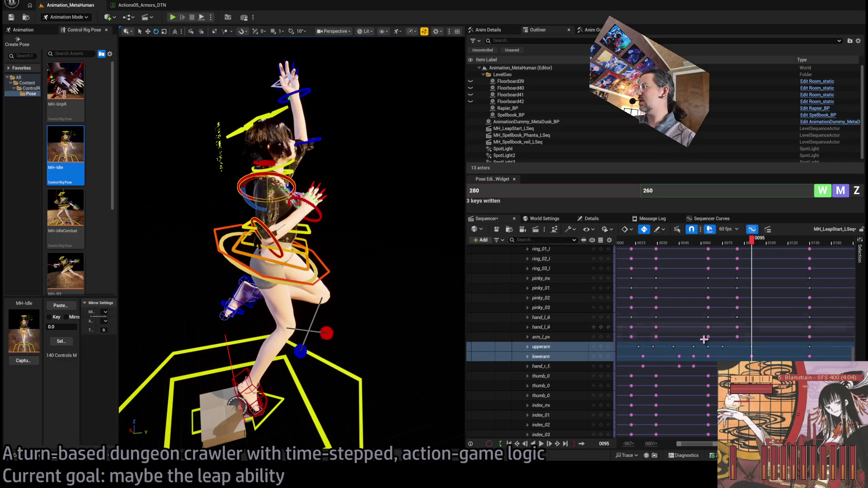
- Key the upperarm and lowerarm controls at frame 100 and play through the landing
left_click_drag(752, 243, 762, 244)
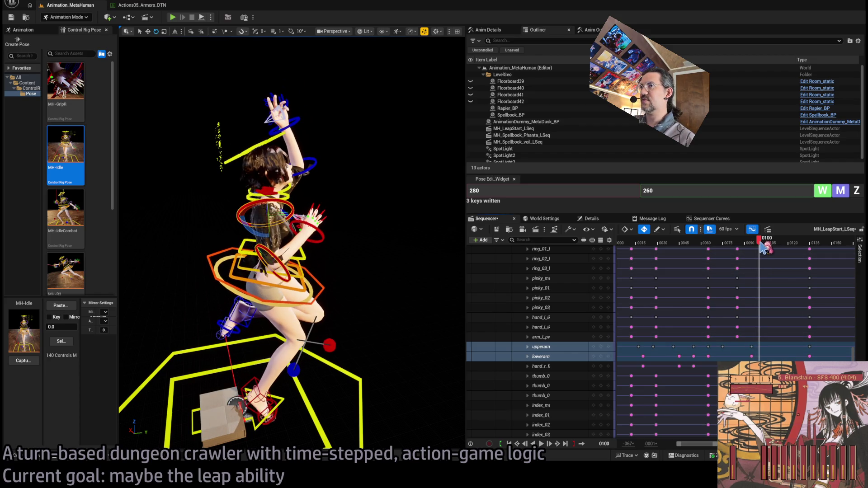
left_click(601, 347)
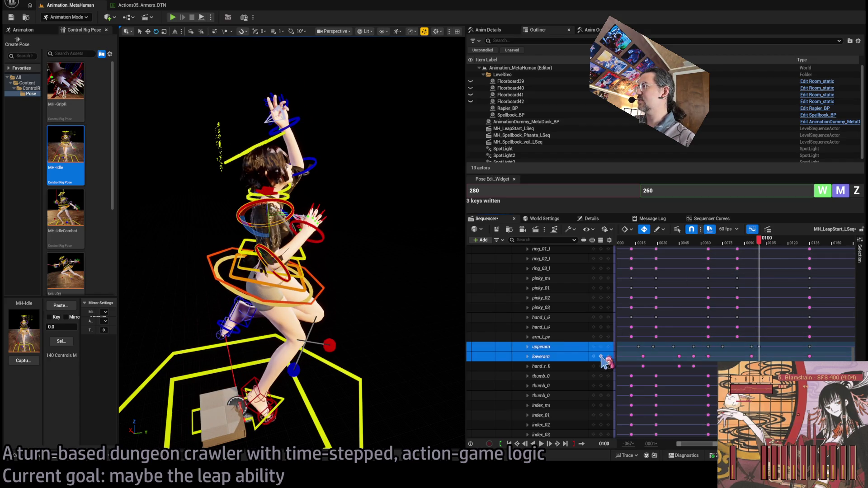
mouse_move(771, 344)
left_mouse_down()
mouse_move(763, 359)
mouse_move(774, 347)
left_mouse_up()
mouse_move(775, 258)
left_mouse_down()
mouse_move(748, 265)
mouse_move(820, 277)
mouse_move(767, 294)
mouse_move(785, 292)
left_mouse_up()
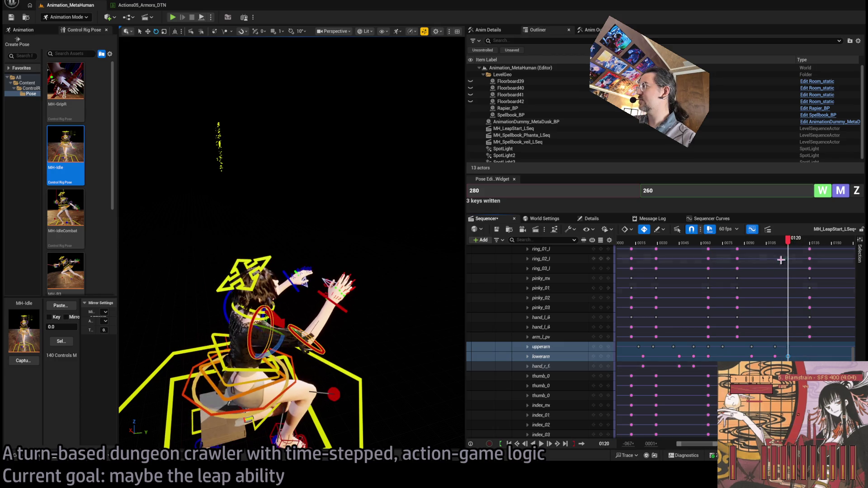
mouse_move(790, 248)
left_mouse_down()
mouse_move(752, 251)
mouse_move(794, 252)
left_mouse_up()
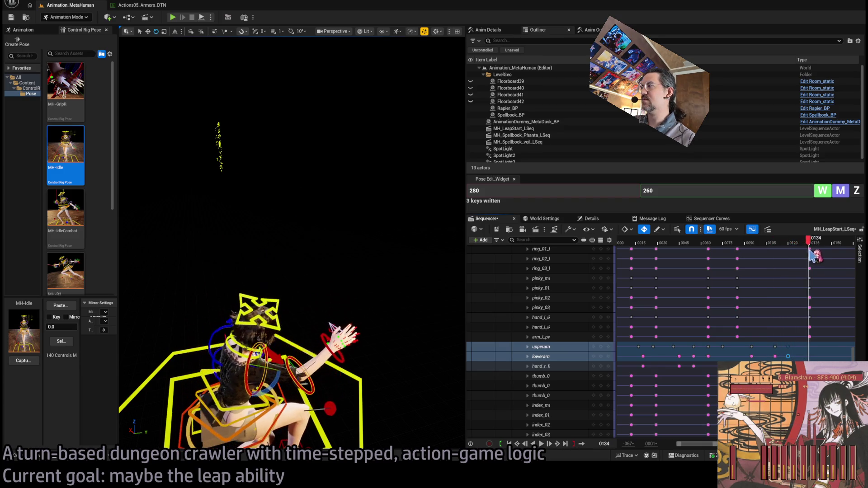
key("space")
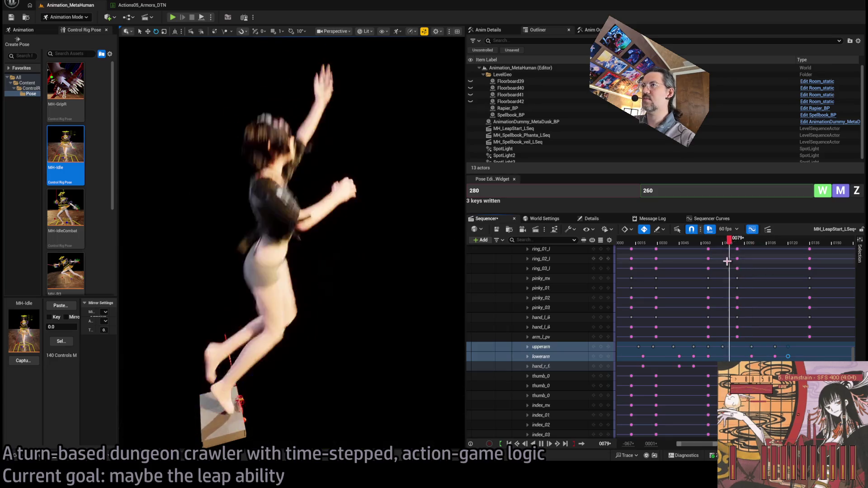
left_click_drag(768, 244, 778, 246)
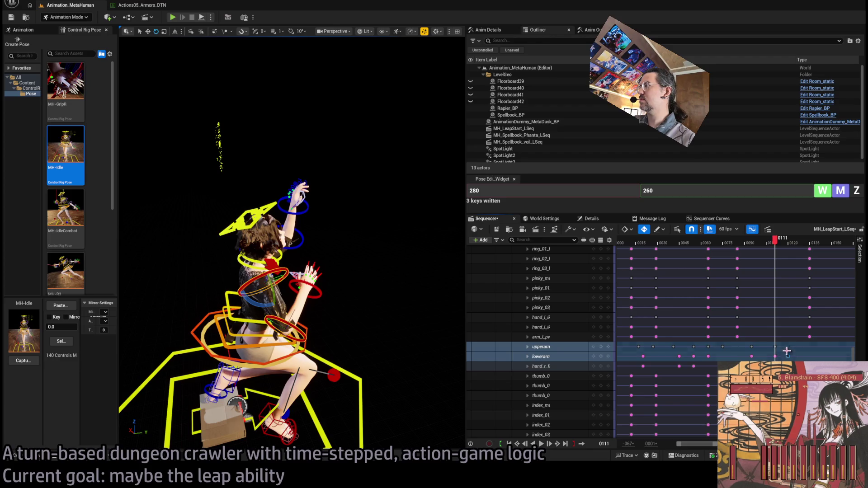
- Push the later upper-arm key ten frames to 130 and inspect the pose from front and side
left_click_drag(788, 349, 803, 346)
mouse_move(780, 244)
left_mouse_down()
mouse_move(756, 245)
mouse_move(778, 250)
left_mouse_up()
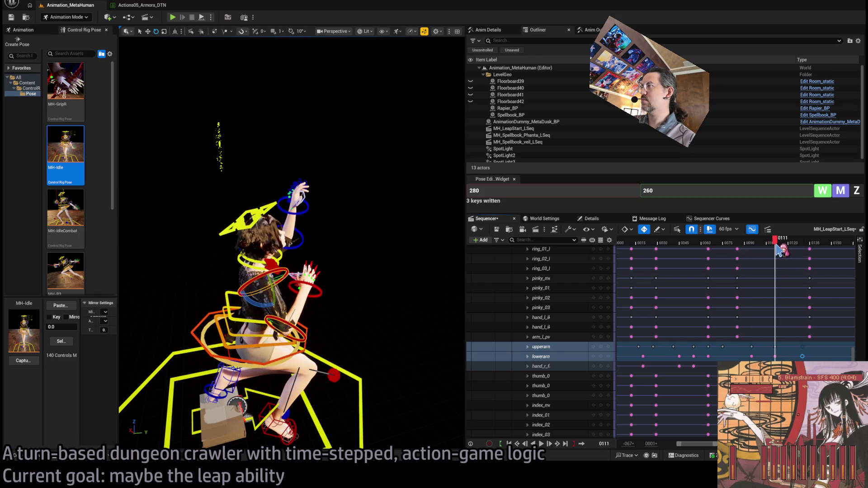
left_click(540, 366, "ctrl")
left_click_drag(316, 113, 427, 113)
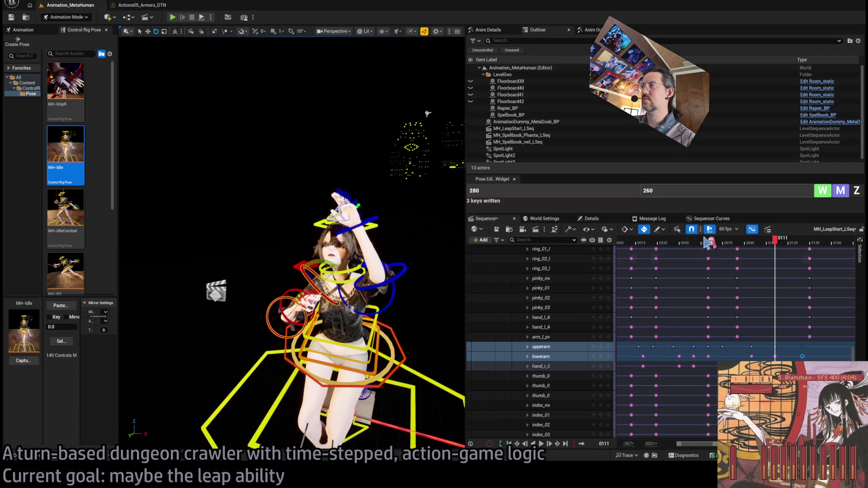
mouse_move(779, 245)
left_mouse_down()
mouse_move(751, 247)
mouse_move(809, 248)
mouse_move(750, 256)
mouse_move(780, 257)
left_mouse_up()
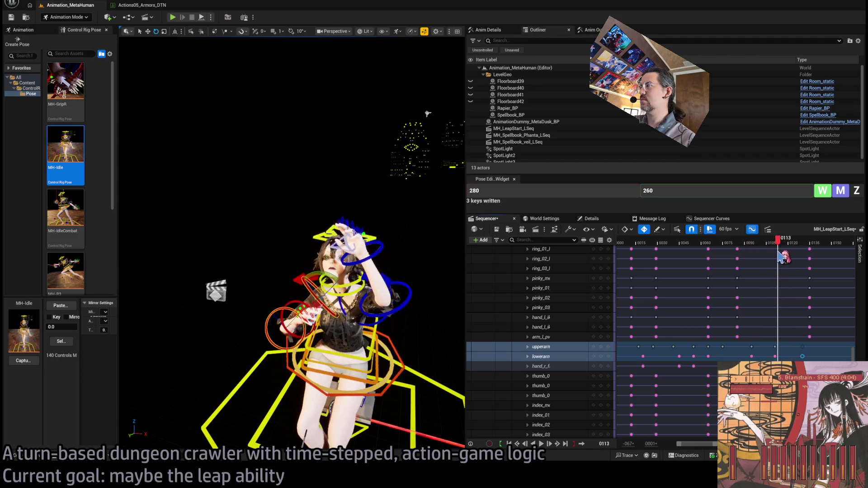
mouse_move(289, 272)
left_mouse_down()
mouse_move(282, 275)
mouse_move(301, 281)
left_mouse_up()
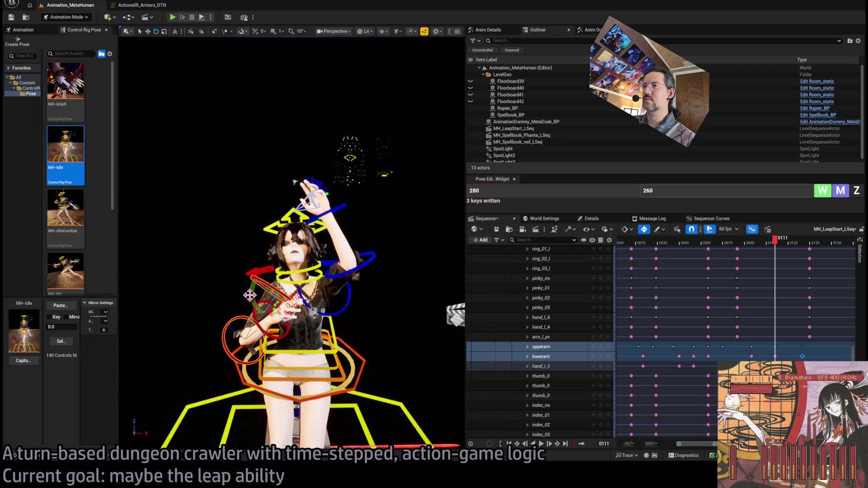
mouse_move(775, 239)
left_mouse_down()
mouse_move(753, 240)
mouse_move(816, 249)
mouse_move(797, 252)
mouse_move(805, 255)
left_mouse_up()
left_click_drag(293, 226, 271, 226)
mouse_move(802, 243)
left_mouse_down()
mouse_move(774, 243)
mouse_move(809, 251)
mouse_move(750, 253)
mouse_move(841, 256)
left_mouse_up()
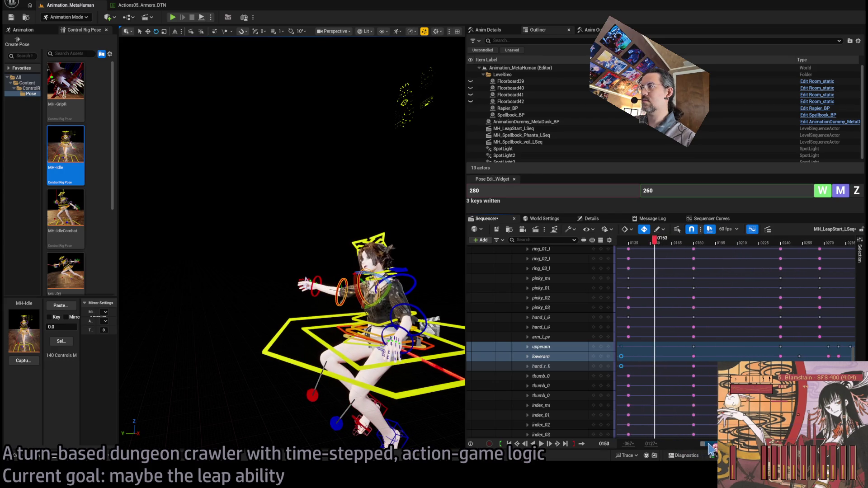
- Clear the arm key selection, go to frame 103, and select the foot_r_ik control
left_click(698, 338)
mouse_move(709, 244)
left_mouse_down()
mouse_move(647, 253)
mouse_move(693, 259)
mouse_move(641, 260)
left_mouse_up()
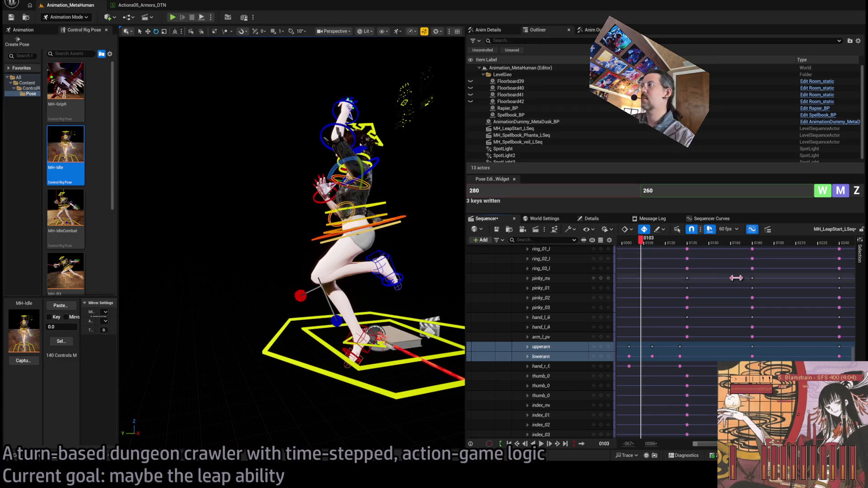
mouse_move(654, 248)
left_mouse_down()
mouse_move(639, 248)
mouse_move(692, 256)
mouse_move(596, 268)
mouse_move(627, 248)
mouse_move(646, 251)
left_mouse_up()
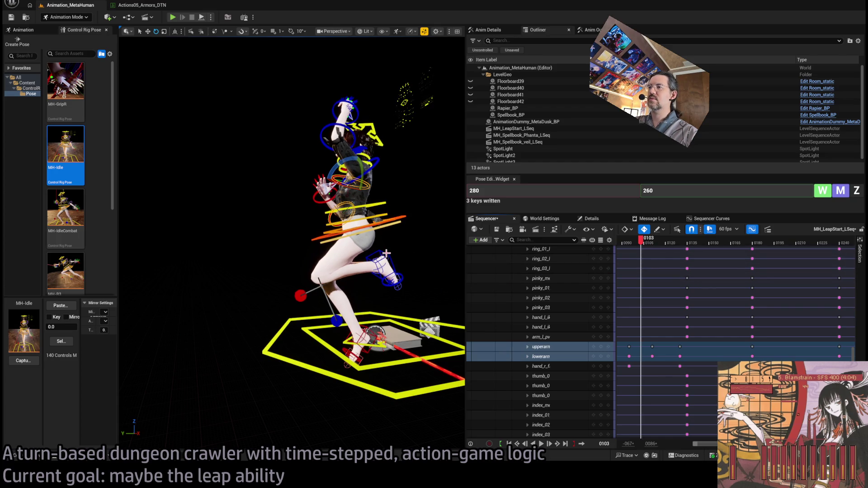
left_click(381, 272)
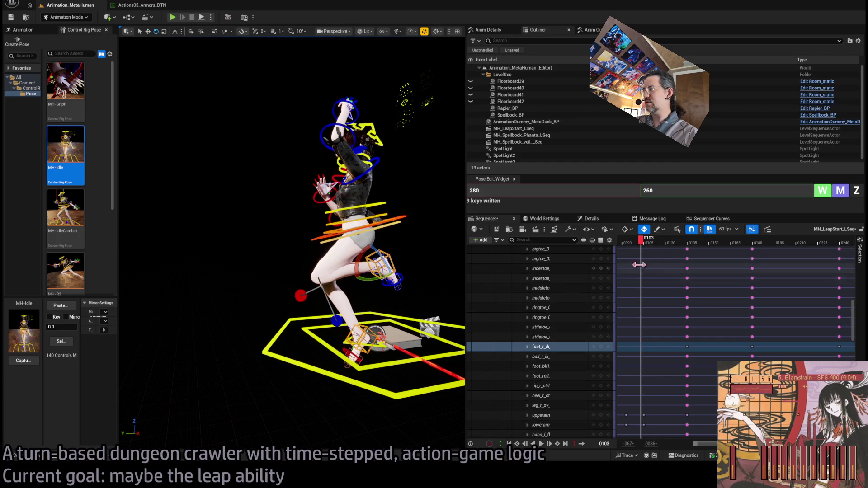
- At frame 120, select foot_r_ik and move the right foot down and forward
mouse_move(670, 241)
left_mouse_down()
mouse_move(623, 249)
mouse_move(688, 252)
mouse_move(665, 252)
left_mouse_up()
scroll(416, 313, "up", 5)
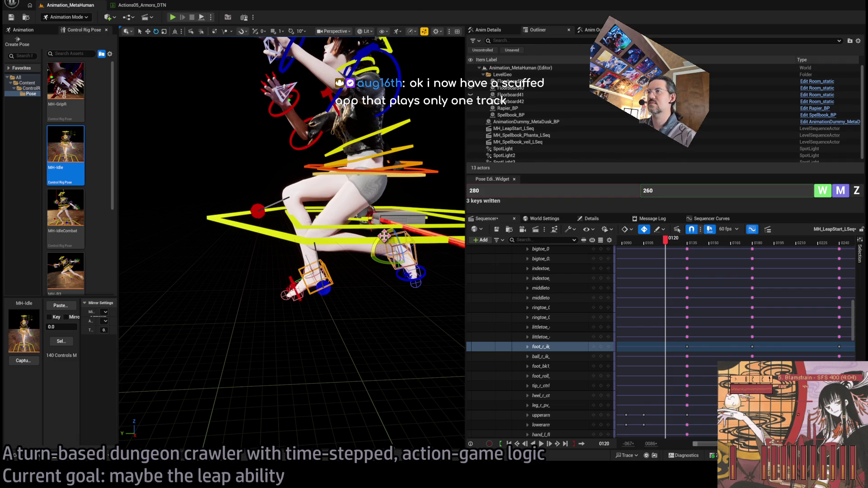
mouse_move(670, 244)
left_mouse_down()
mouse_move(639, 246)
mouse_move(670, 256)
left_mouse_up()
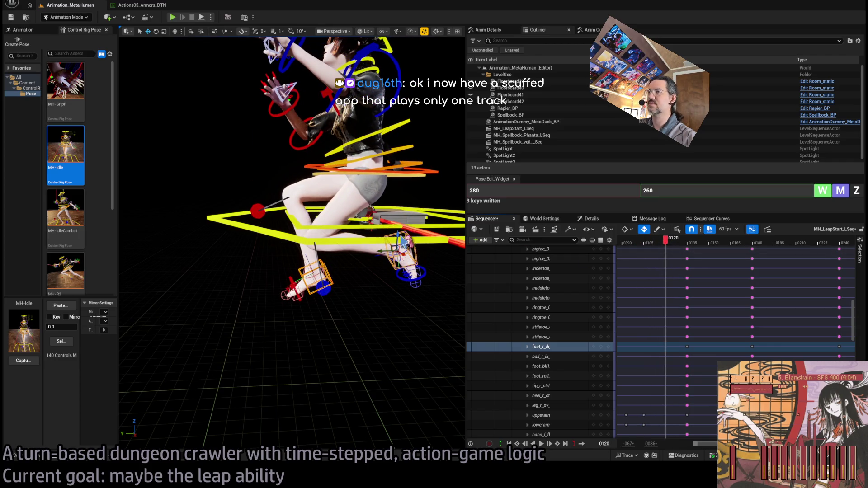
mouse_move(389, 236)
left_mouse_down()
mouse_move(408, 240)
mouse_move(392, 238)
mouse_move(394, 229)
left_mouse_up()
key("Escape")
left_click(413, 247)
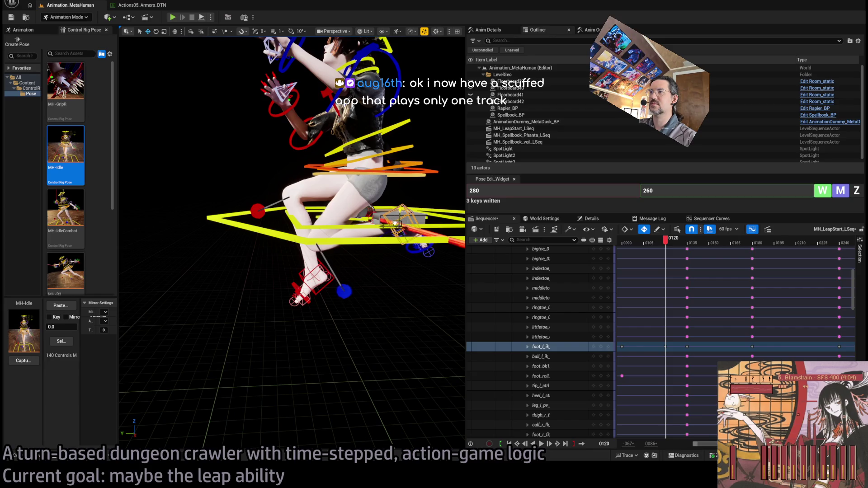
left_click(322, 265)
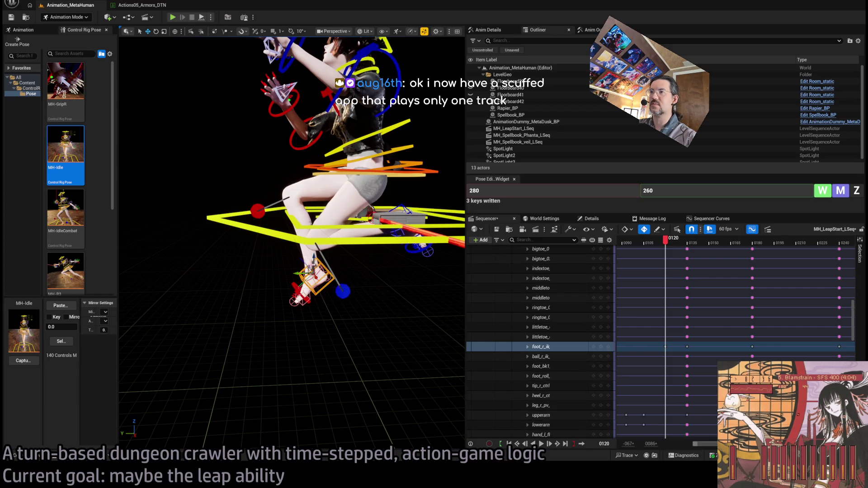
mouse_move(309, 269)
left_mouse_down()
mouse_move(346, 316)
mouse_move(382, 314)
left_mouse_up()
- Review the foot motion between frames 109 and 136 and switch the gizmo to rotate
mouse_move(666, 247)
left_mouse_down()
mouse_move(642, 246)
mouse_move(691, 246)
mouse_move(661, 248)
mouse_move(667, 267)
left_mouse_up()
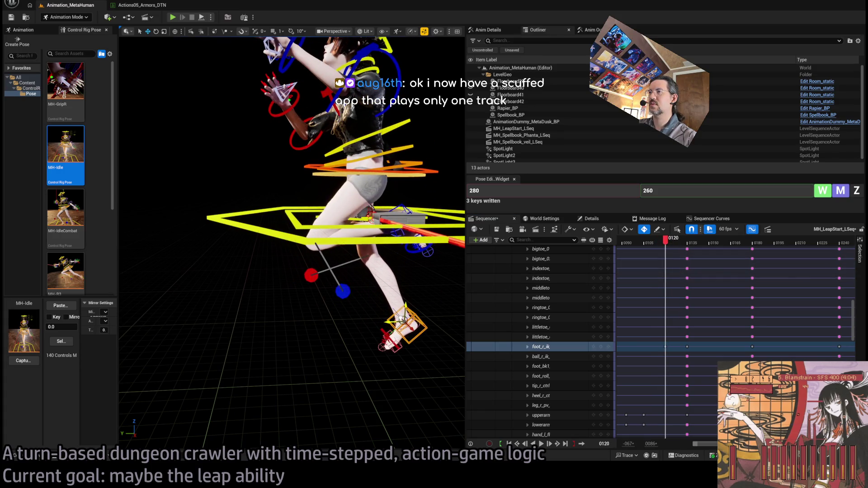
mouse_move(666, 251)
left_mouse_down()
mouse_move(691, 251)
mouse_move(634, 253)
left_mouse_up()
key("space")
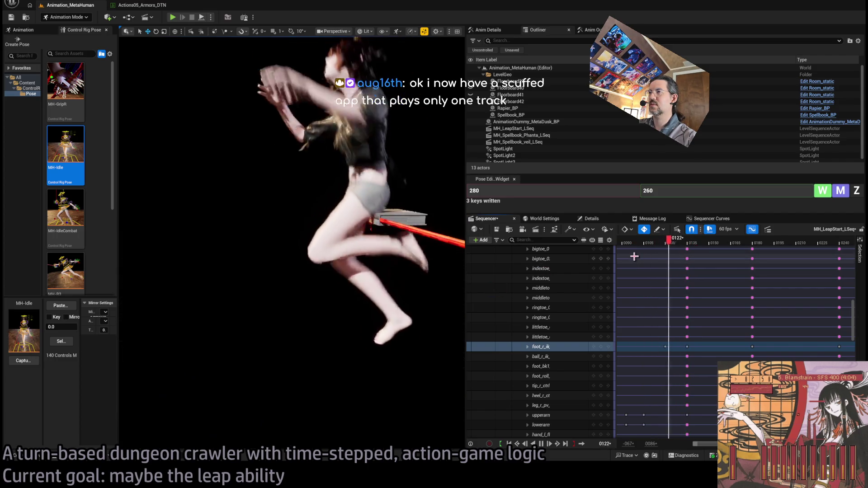
left_click(663, 248)
mouse_move(673, 250)
left_mouse_down()
mouse_move(687, 252)
mouse_move(667, 262)
left_mouse_up()
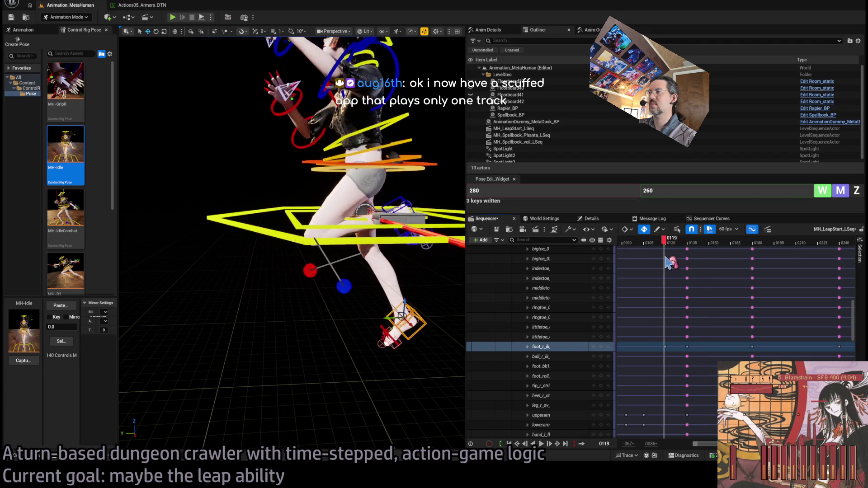
key("e")
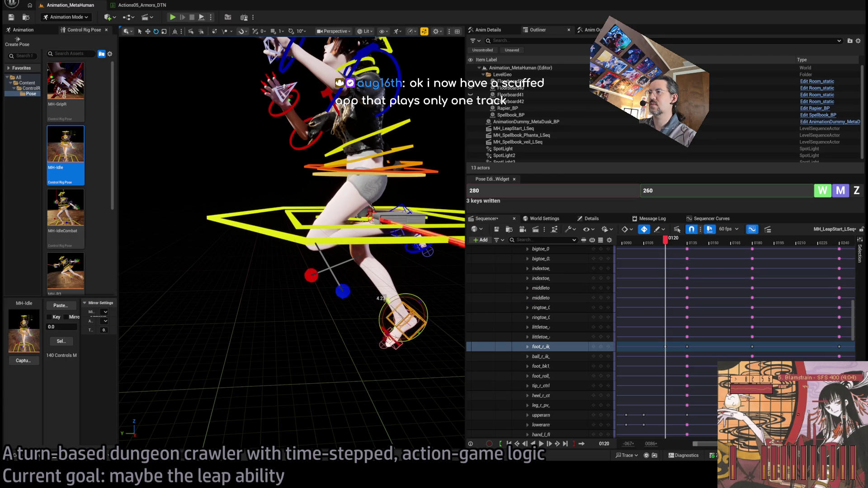
mouse_move(672, 242)
left_mouse_down()
mouse_move(649, 246)
mouse_move(665, 251)
mouse_move(649, 263)
mouse_move(596, 270)
mouse_move(673, 271)
mouse_move(649, 275)
mouse_move(643, 247)
left_mouse_up()
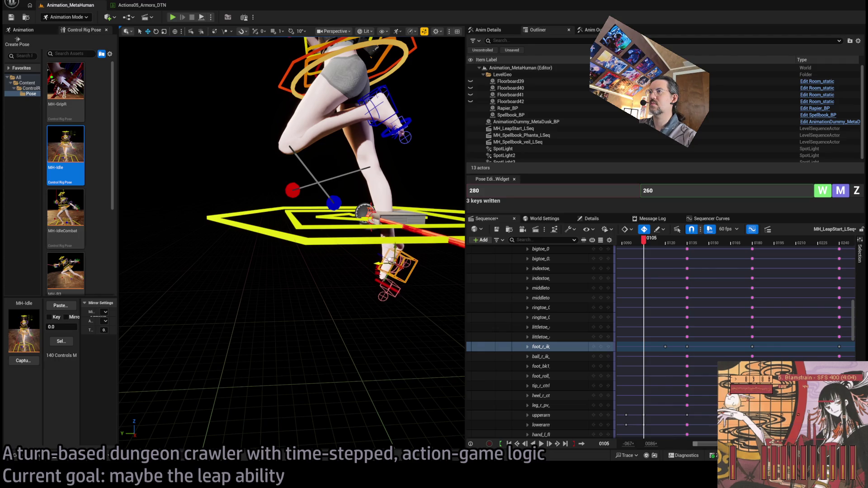
- Review the leap's foot motion between frames 105 and 121
mouse_move(647, 235)
left_mouse_down()
mouse_move(630, 239)
mouse_move(671, 257)
mouse_move(649, 258)
mouse_move(659, 260)
left_mouse_up()
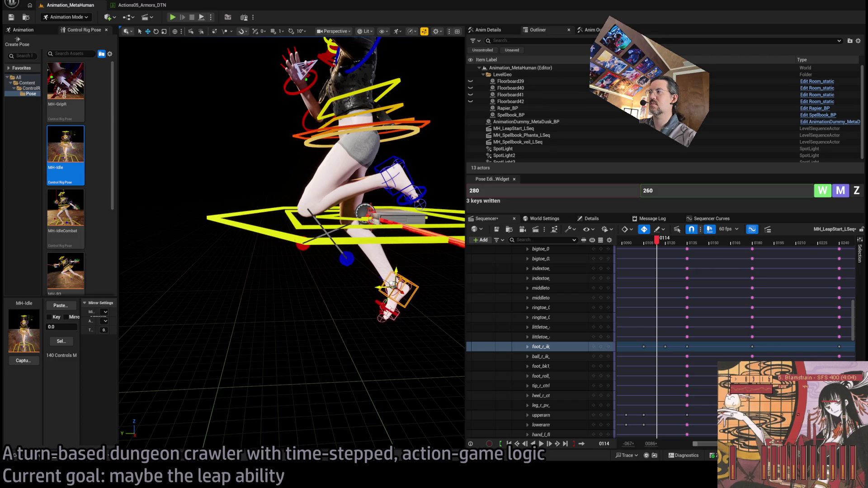
left_click(665, 241)
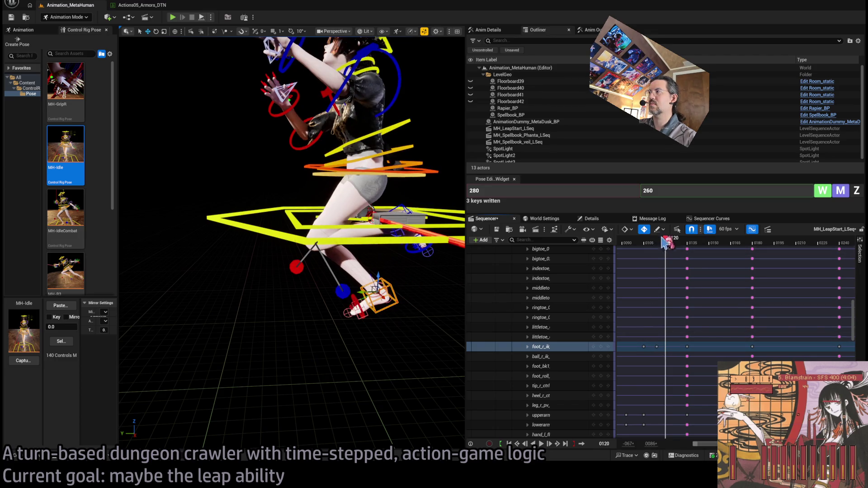
mouse_move(669, 248)
left_mouse_down()
mouse_move(647, 252)
mouse_move(691, 251)
mouse_move(702, 262)
mouse_move(677, 264)
mouse_move(687, 264)
left_mouse_up()
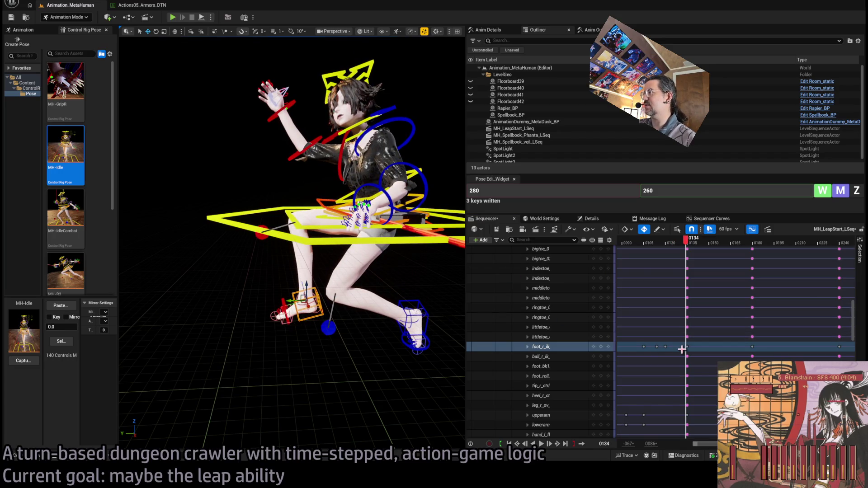
- Move the foot_r_ik key to frame 145 and add a new right-foot key at frame 151
left_click_drag(686, 346, 700, 349)
mouse_move(692, 262)
left_mouse_down()
mouse_move(651, 262)
mouse_move(734, 266)
mouse_move(676, 270)
mouse_move(761, 265)
left_mouse_up()
mouse_move(713, 246)
left_mouse_down()
mouse_move(660, 243)
mouse_move(725, 243)
mouse_move(682, 244)
mouse_move(716, 251)
left_mouse_up()
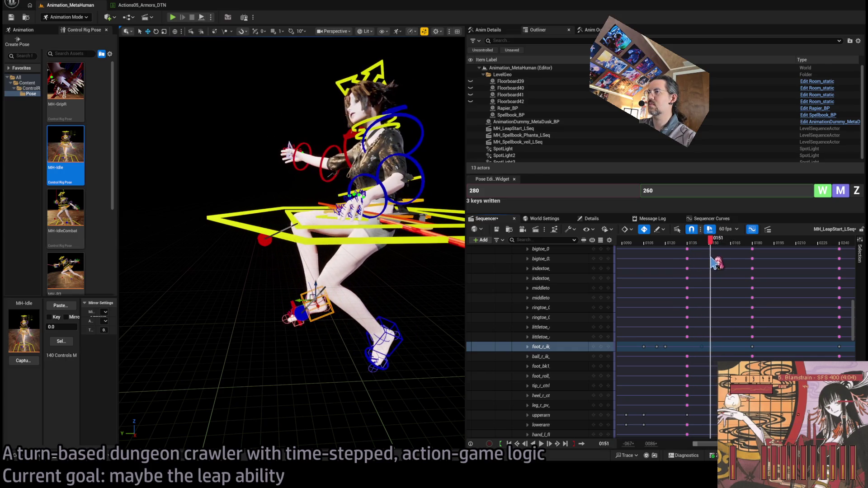
left_click(600, 346)
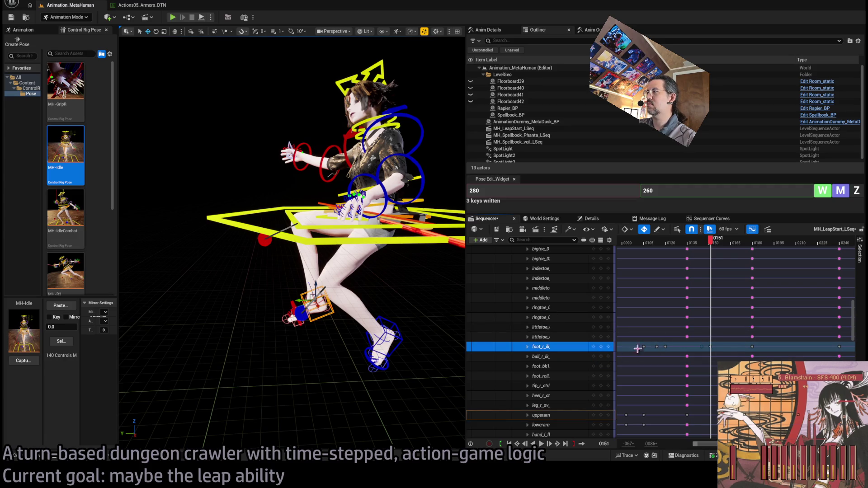
- Shift the new right-foot key to frame 165 and raise the right foot there
left_click_drag(709, 346, 730, 351)
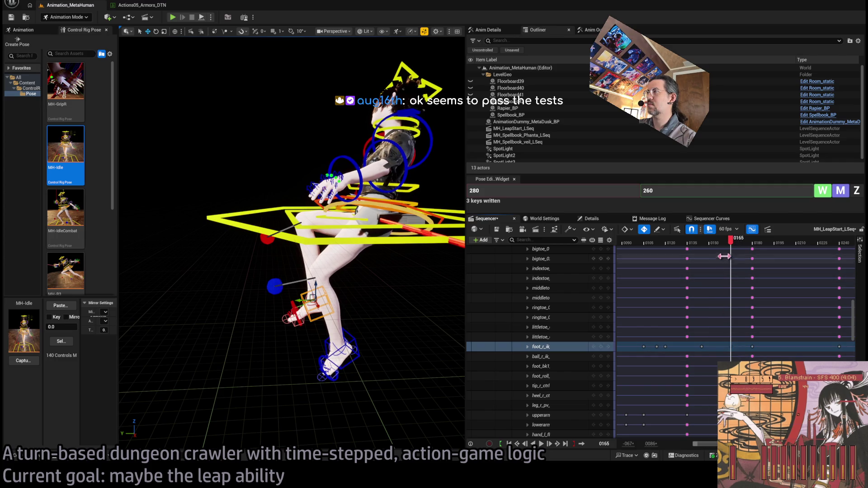
mouse_move(731, 239)
left_mouse_down()
mouse_move(708, 242)
mouse_move(761, 255)
mouse_move(715, 266)
left_mouse_up()
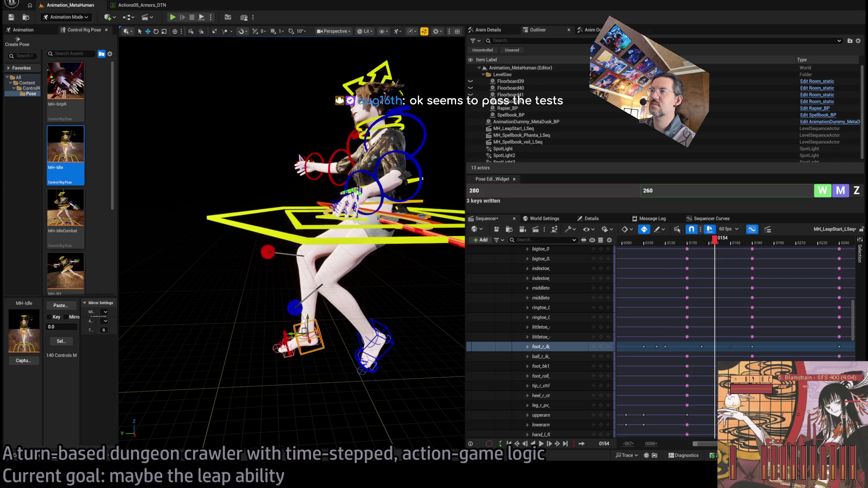
left_click_drag(307, 323, 308, 294)
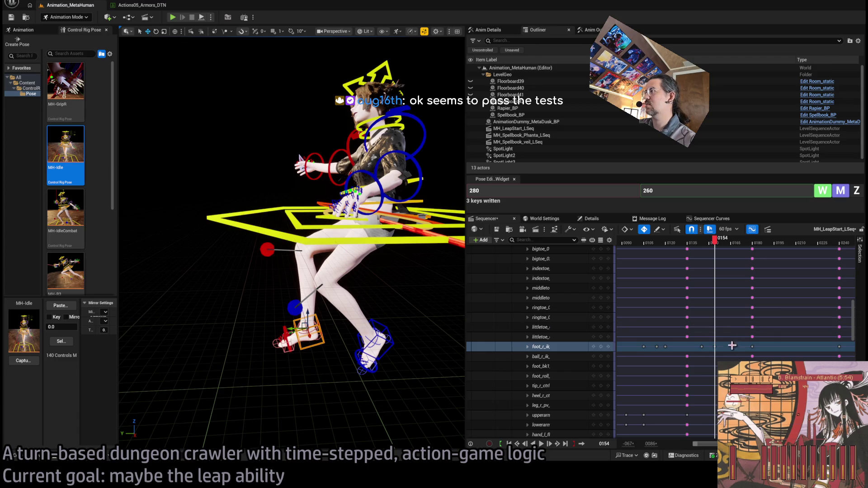
- Play the leap back from around frame 133, then settle near frame 180
mouse_move(724, 240)
left_mouse_down()
mouse_move(683, 256)
mouse_move(735, 257)
mouse_move(719, 259)
mouse_move(724, 267)
mouse_move(683, 253)
left_mouse_up()
key("space")
left_click(676, 252)
mouse_move(737, 247)
left_mouse_down()
mouse_move(778, 251)
mouse_move(773, 261)
mouse_move(752, 266)
mouse_move(778, 269)
left_mouse_up()
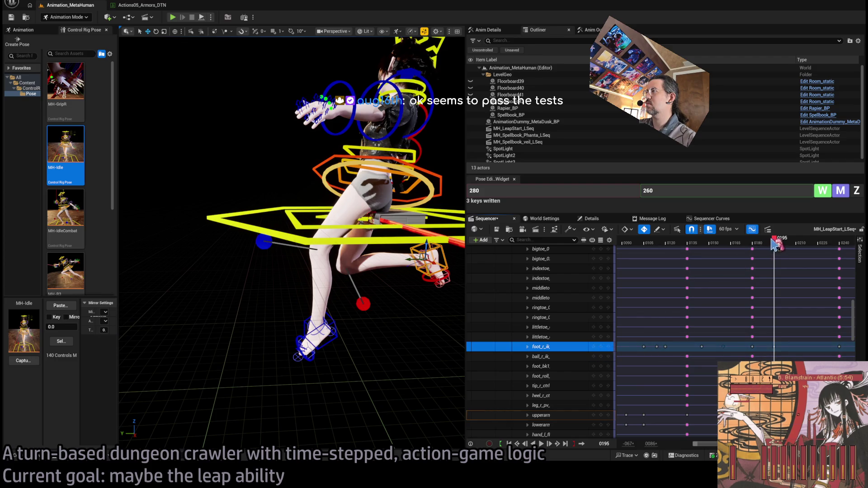
left_click(753, 252)
left_click_drag(756, 251, 757, 252)
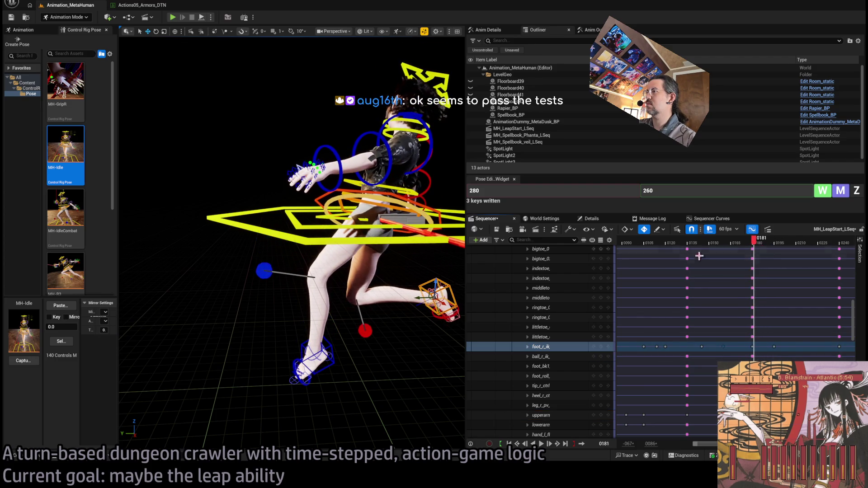
- Lower and pull the right foot back at frame 180
mouse_move(429, 293)
left_mouse_down()
mouse_move(403, 343)
mouse_move(377, 344)
mouse_move(377, 352)
left_mouse_up()
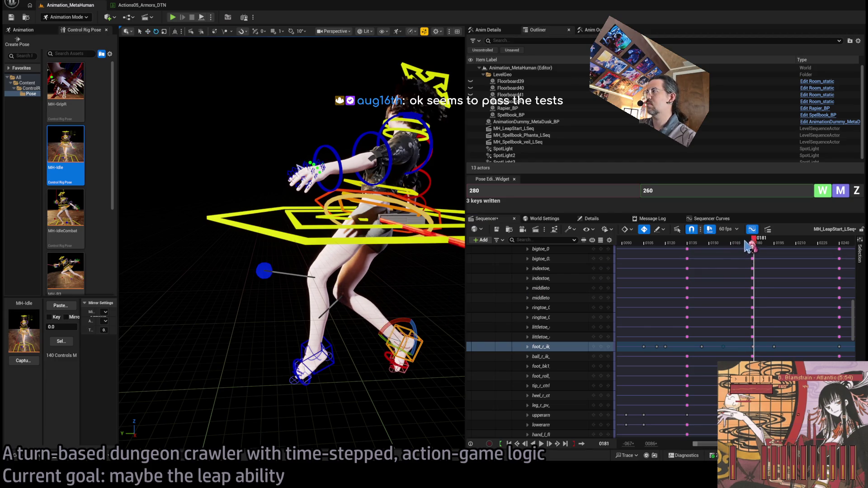
left_click(759, 241)
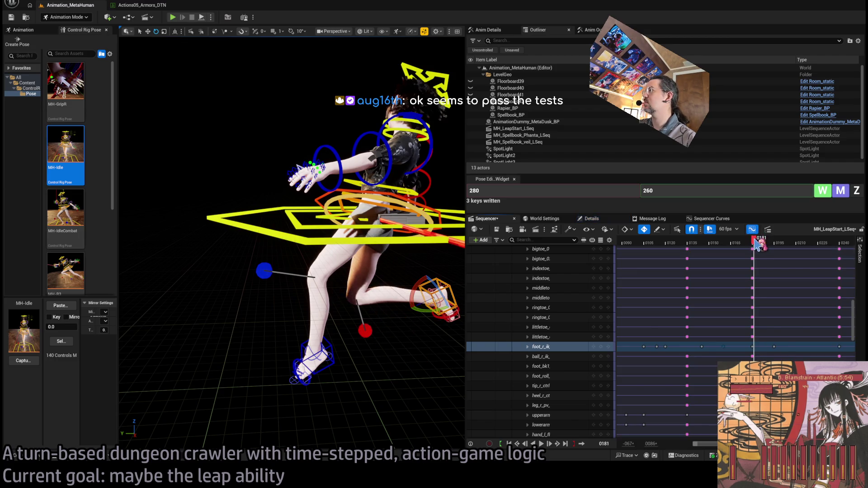
key("Left")
key("w")
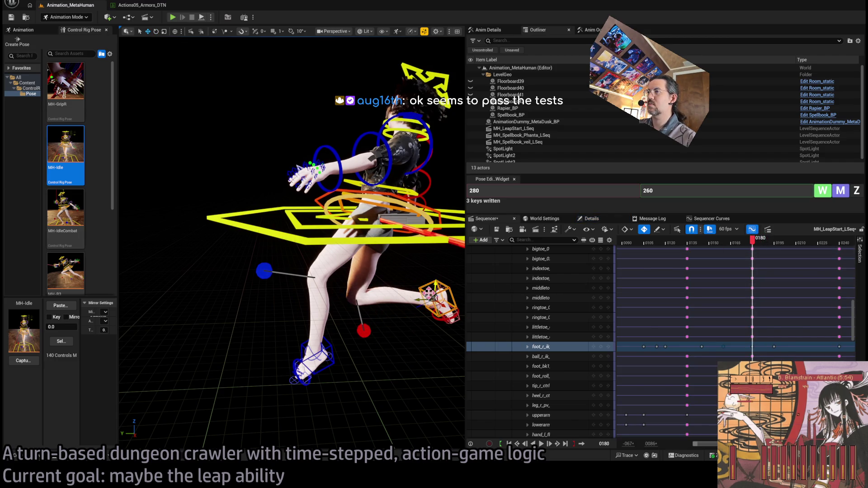
left_click_drag(430, 296, 385, 351)
key("e")
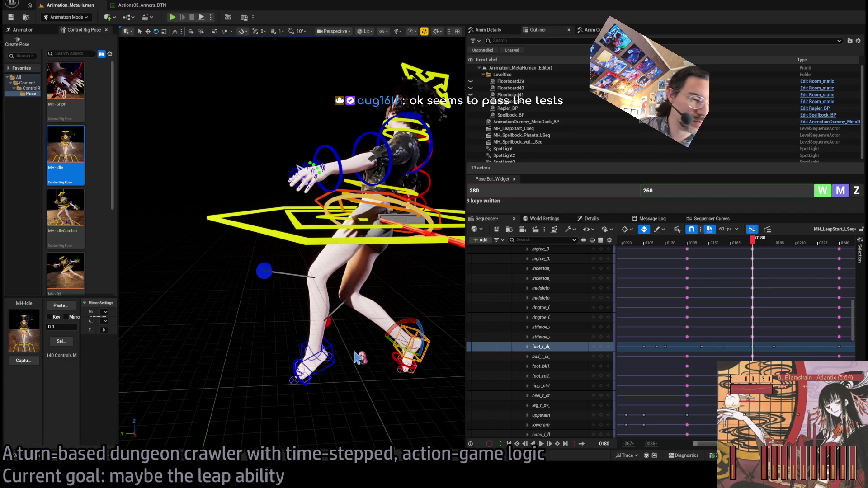
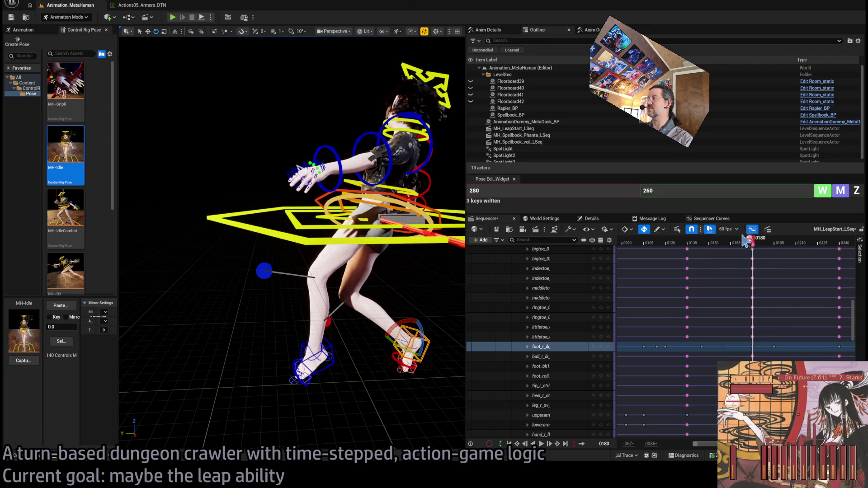
- Review landing frames 144–210 and select the foot_r_ik track at its frame 195 key
mouse_move(753, 245)
left_mouse_down()
mouse_move(661, 259)
mouse_move(771, 269)
mouse_move(730, 276)
mouse_move(800, 267)
mouse_move(790, 267)
left_mouse_up()
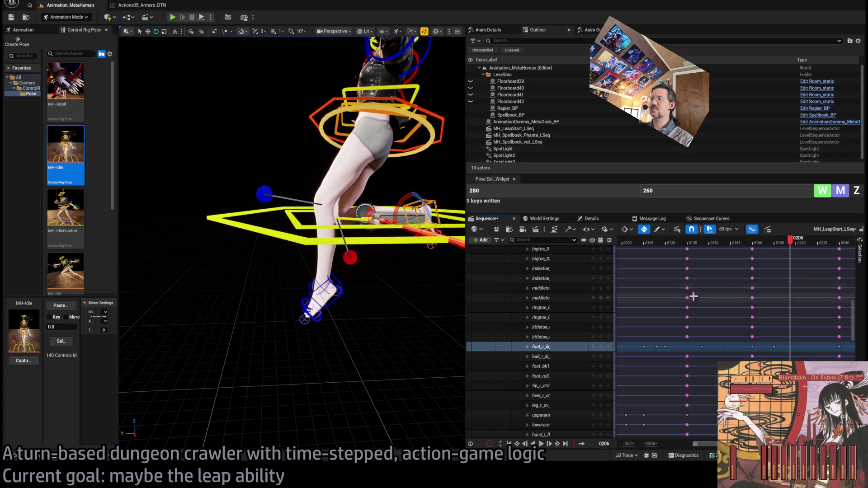
left_click(796, 242)
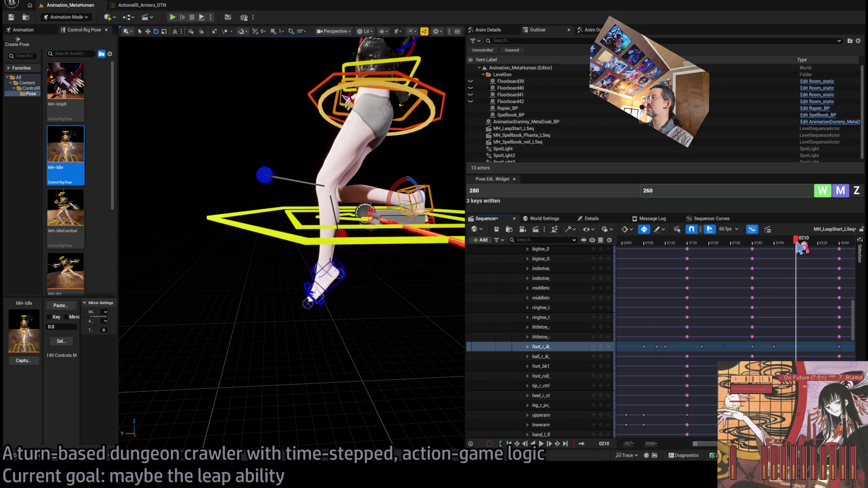
left_click(601, 347)
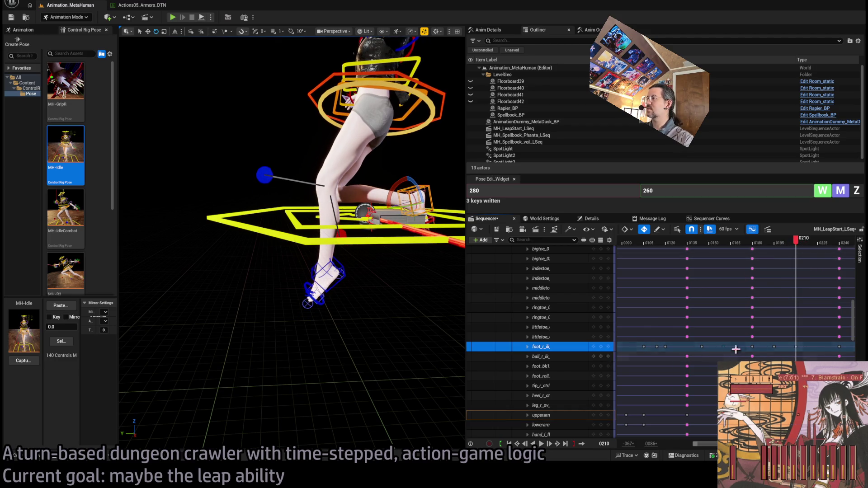
left_click(773, 346)
mouse_move(780, 245)
left_mouse_down()
mouse_move(718, 252)
mouse_move(787, 266)
mouse_move(690, 271)
mouse_move(714, 277)
left_mouse_up()
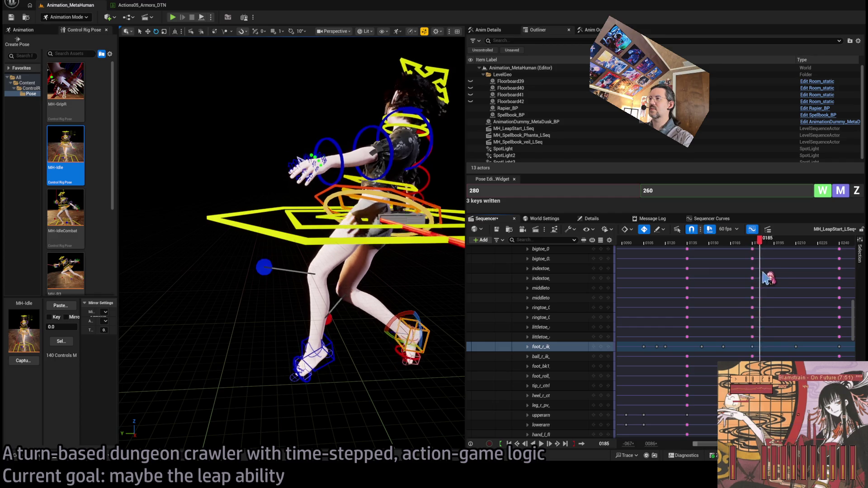
- Switch to the Translate tool (W) and check the right foot across frames 180–194
mouse_move(774, 272)
left_mouse_down()
mouse_move(783, 270)
mouse_move(761, 279)
left_mouse_up()
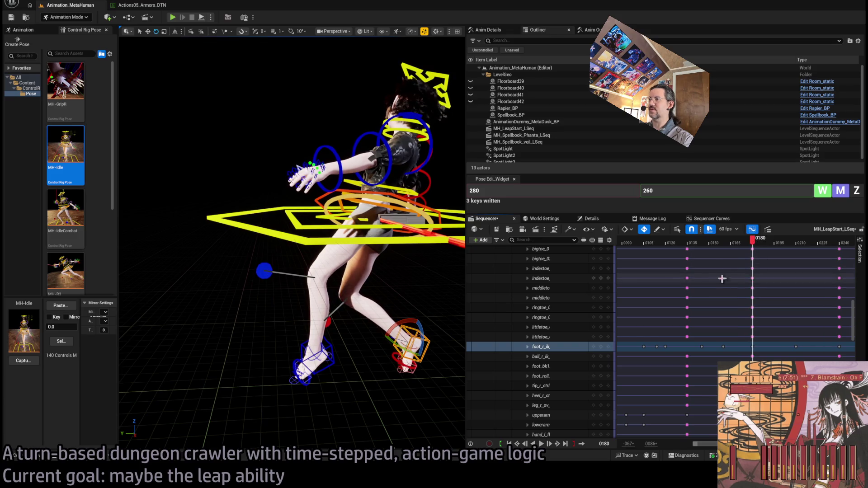
key("w")
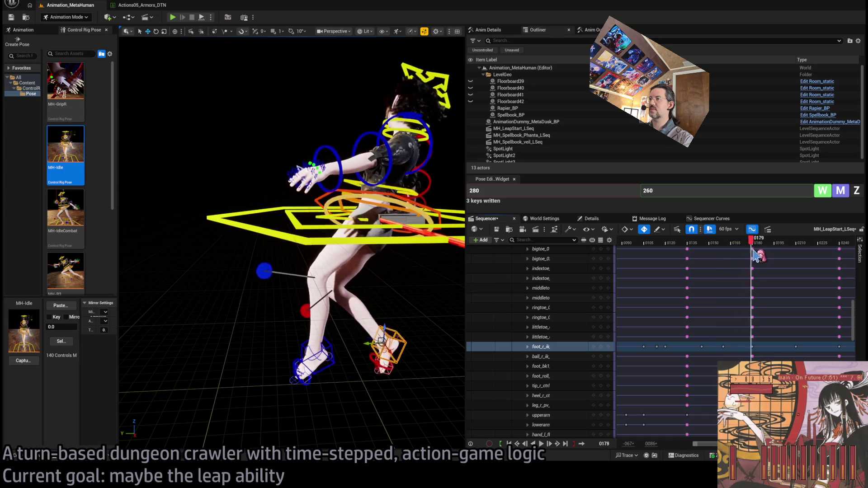
left_click_drag(774, 256, 776, 258)
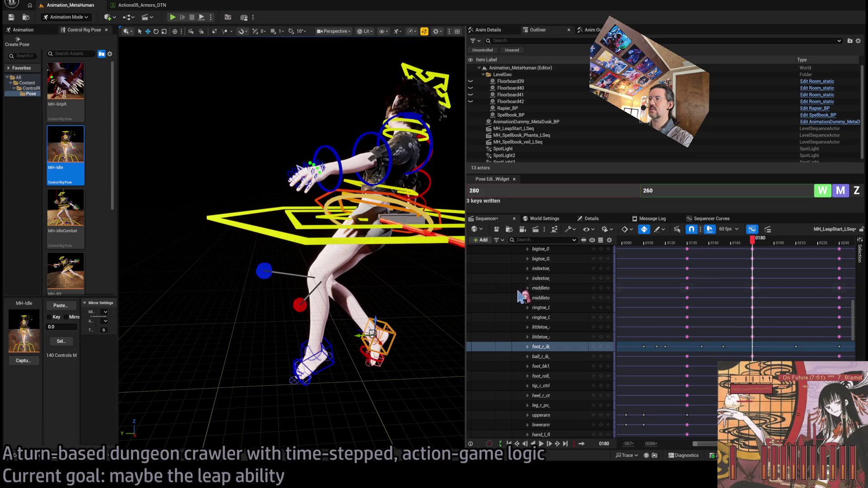
mouse_move(756, 246)
left_mouse_down()
mouse_move(701, 246)
mouse_move(794, 246)
mouse_move(682, 246)
mouse_move(777, 247)
mouse_move(702, 248)
left_mouse_up()
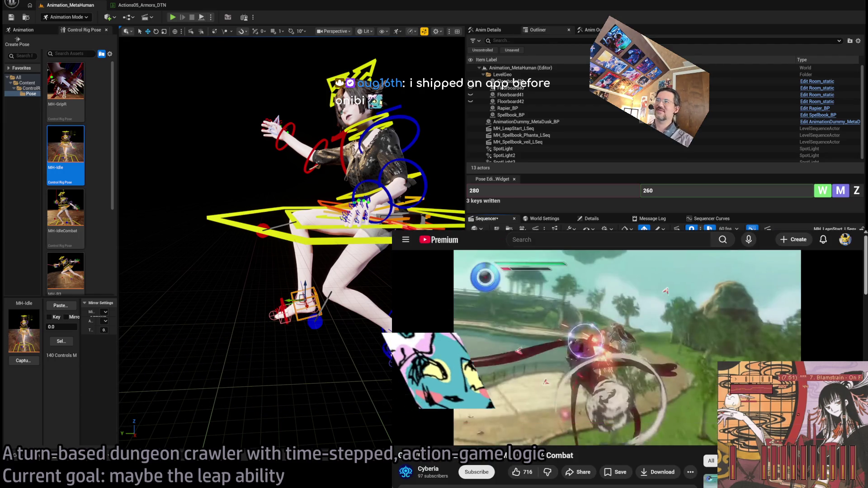
mouse_move(688, 244)
left_mouse_down()
mouse_move(651, 253)
mouse_move(687, 267)
mouse_move(746, 253)
mouse_move(736, 265)
mouse_move(656, 273)
left_mouse_up()
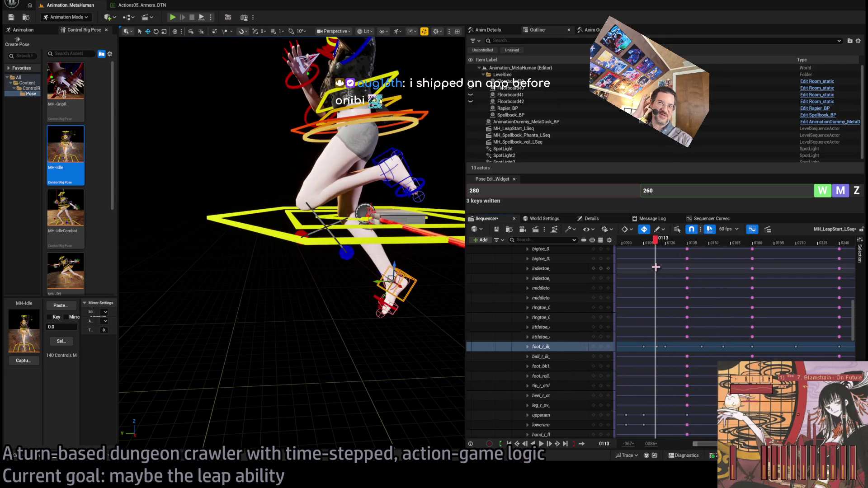
- Play the takeoff from around frame 108, replay from frame 111, and settle on frame 143
mouse_move(655, 246)
left_mouse_down()
mouse_move(633, 247)
mouse_move(649, 245)
left_mouse_up()
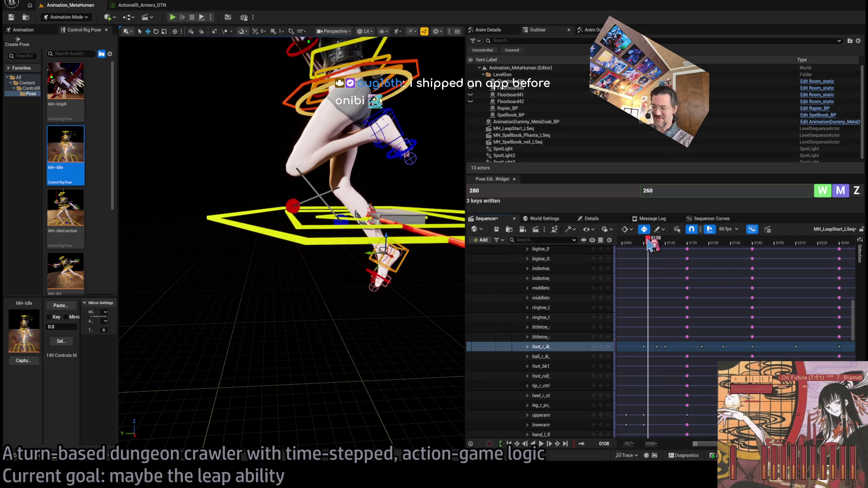
mouse_move(649, 245)
left_mouse_down()
mouse_move(629, 245)
mouse_move(681, 248)
mouse_move(651, 249)
mouse_move(696, 261)
mouse_move(646, 264)
mouse_move(664, 264)
left_mouse_up()
key("space")
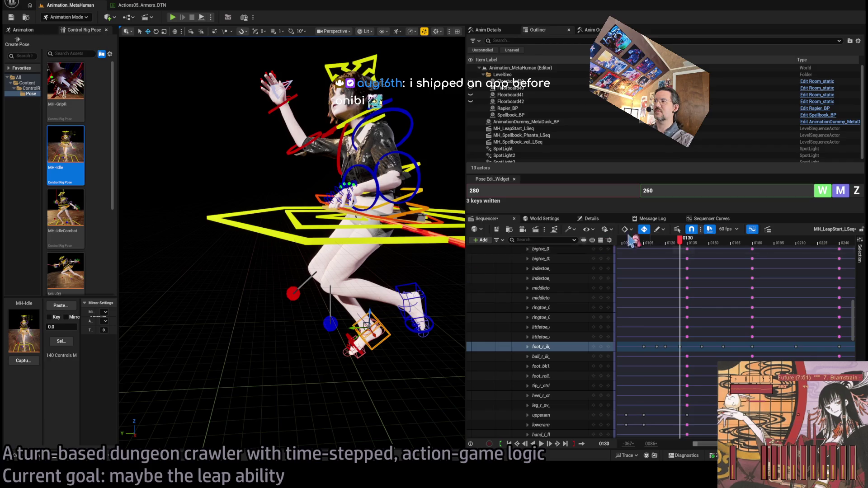
mouse_move(680, 240)
left_mouse_down()
mouse_move(656, 248)
mouse_move(723, 245)
mouse_move(759, 262)
mouse_move(626, 276)
left_mouse_up()
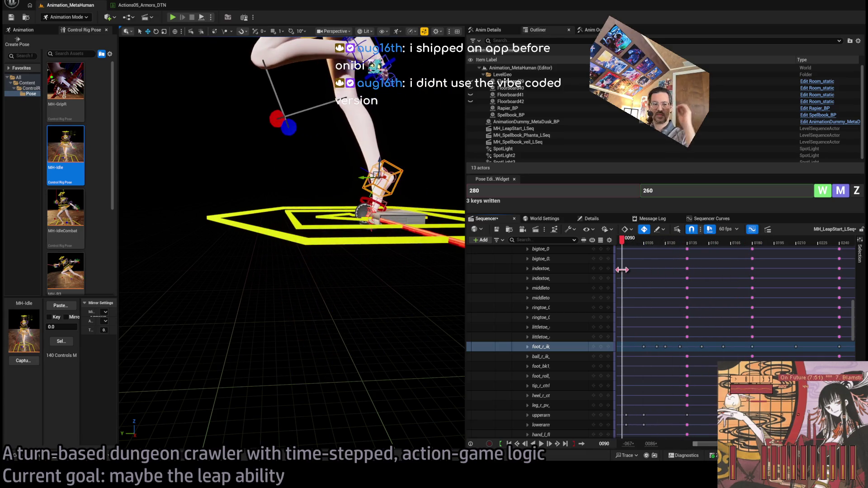
key("space")
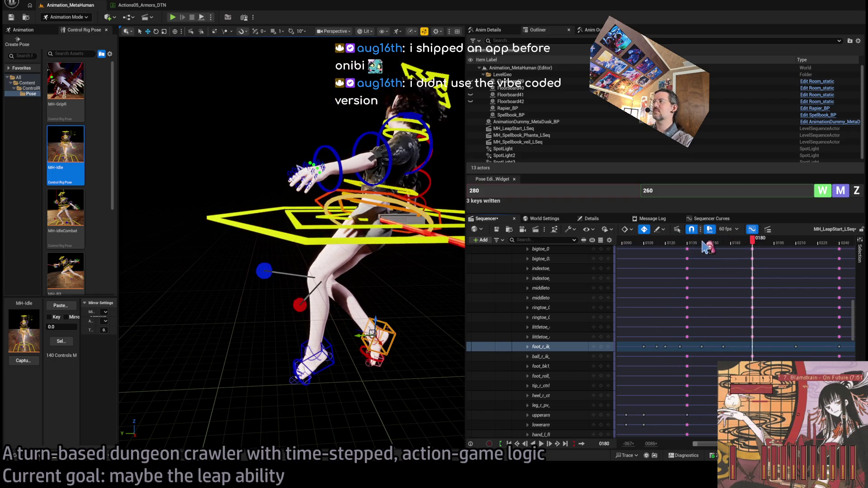
mouse_move(655, 246)
left_mouse_down()
mouse_move(718, 248)
mouse_move(698, 247)
left_mouse_up()
left_click_drag(375, 253, 390, 258)
- Key spine_01, spine_02 and spine_03 at frame 143 and select the new keys
left_click(346, 301)
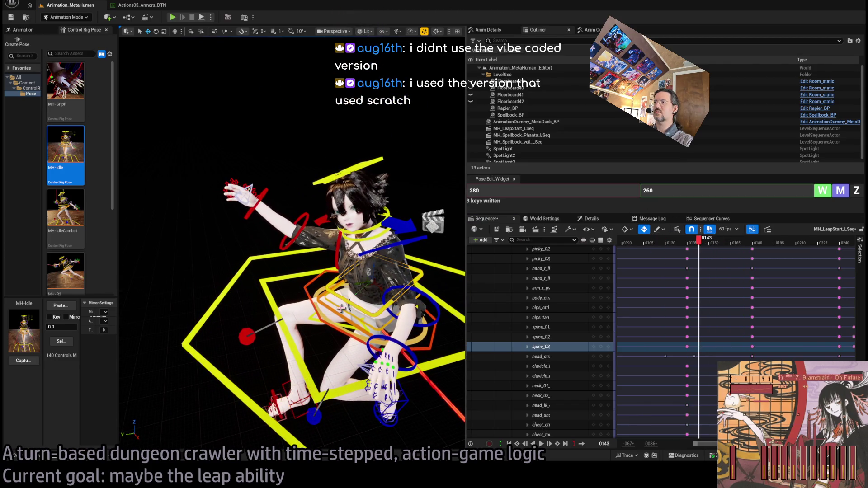
mouse_move(705, 247)
left_mouse_down()
mouse_move(678, 247)
mouse_move(703, 260)
left_mouse_up()
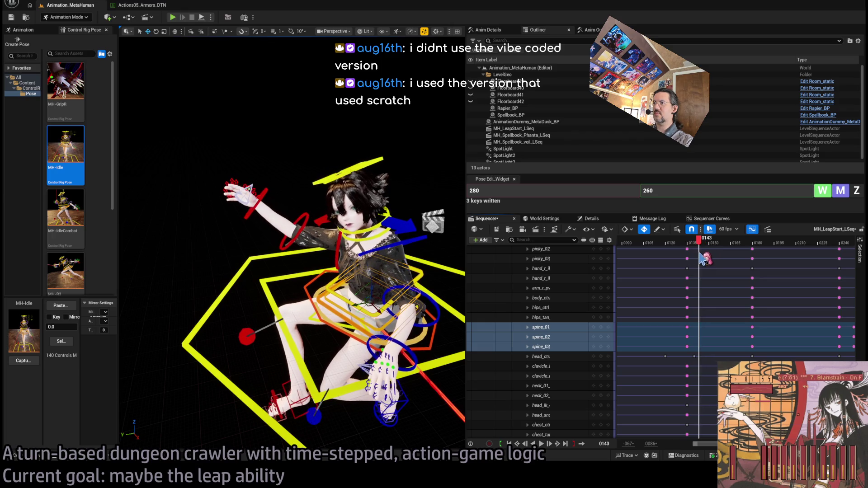
left_click(601, 328)
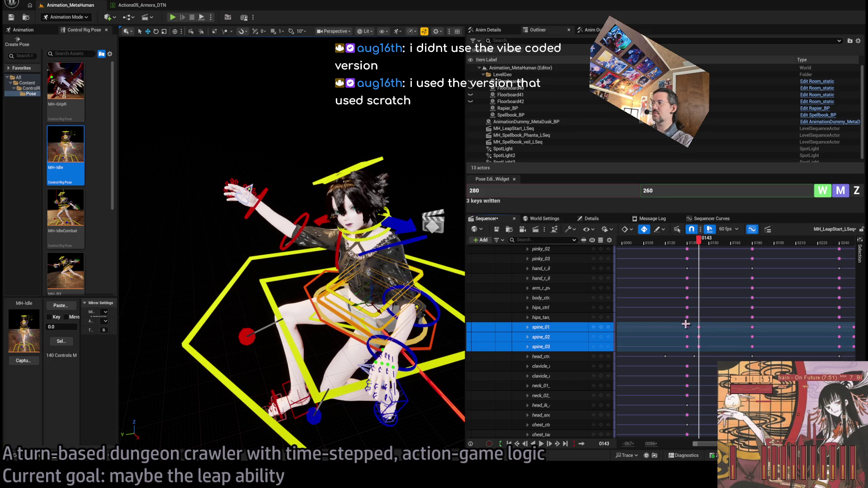
mouse_move(705, 324)
left_mouse_down()
mouse_move(698, 349)
mouse_move(724, 345)
left_mouse_up()
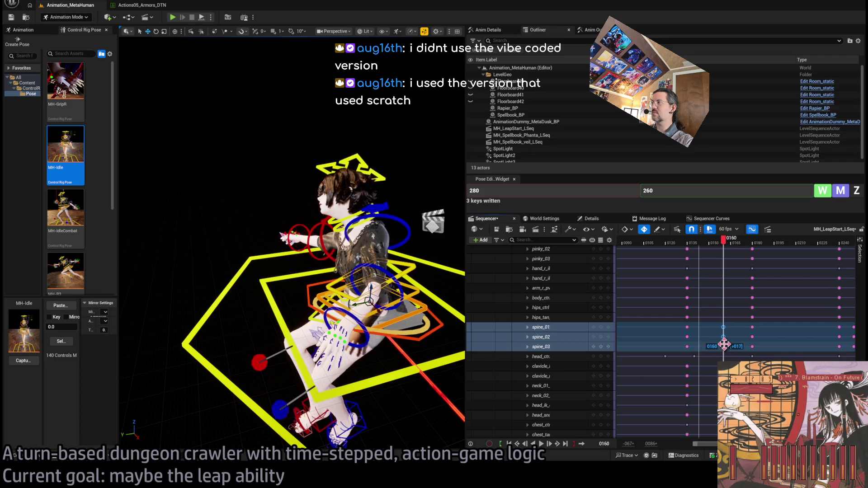
- Twist the upper body about -6 degrees around frame 160 and play it back from frame 132
left_click_drag(316, 271, 262, 262)
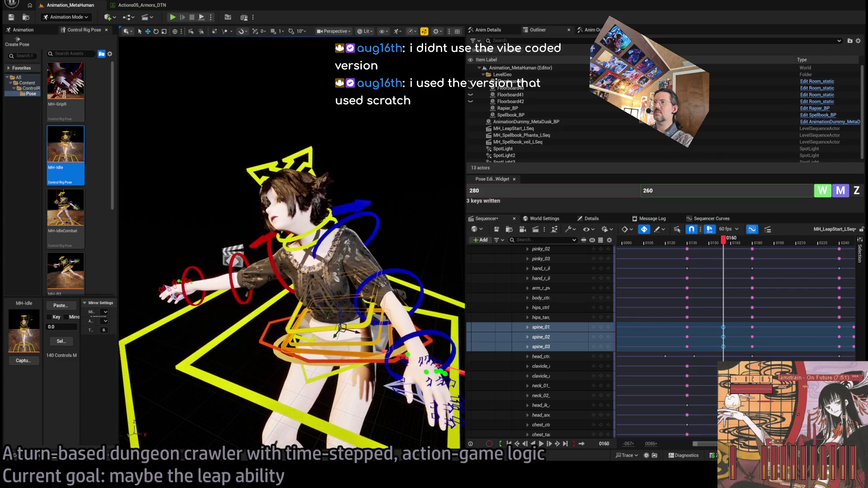
mouse_move(723, 239)
left_mouse_down()
mouse_move(688, 251)
mouse_move(723, 257)
left_mouse_up()
key("e")
left_click_drag(362, 337, 366, 319)
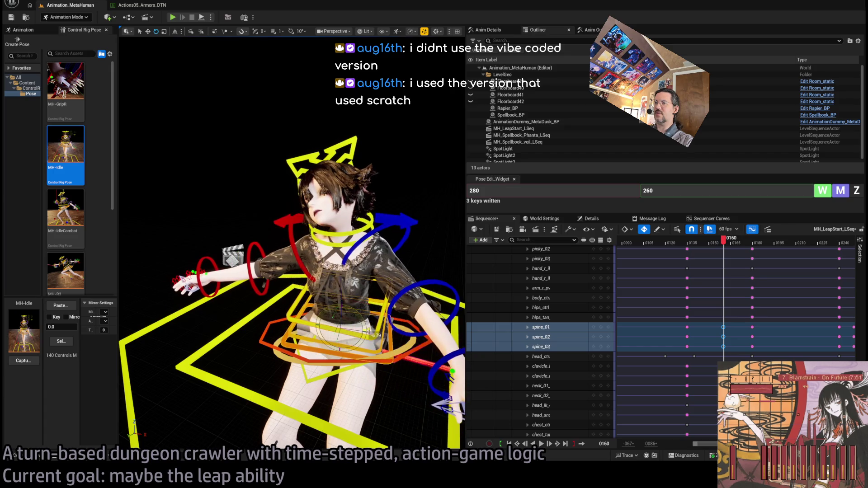
mouse_move(723, 239)
left_mouse_down()
mouse_move(687, 251)
mouse_move(732, 257)
mouse_move(707, 271)
mouse_move(722, 274)
mouse_move(658, 280)
left_mouse_up()
key("space")
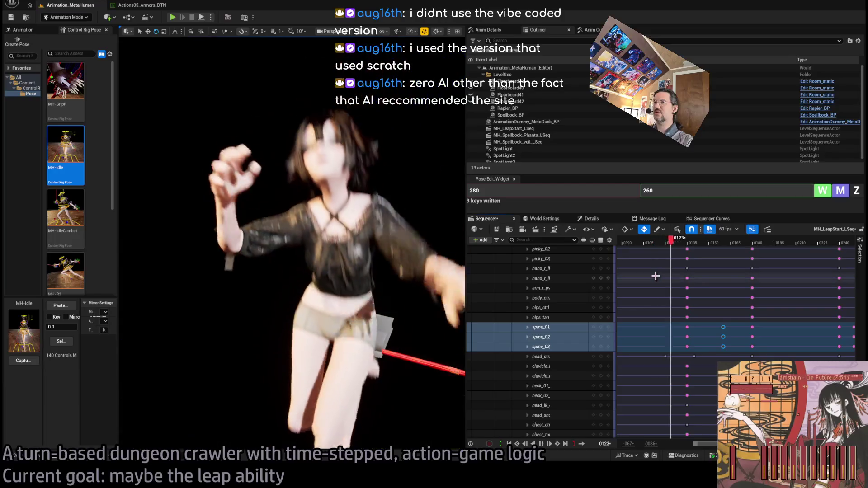
- Select the head control and delete its key at frame 180
mouse_move(723, 255)
left_mouse_down()
mouse_move(701, 254)
mouse_move(737, 253)
mouse_move(675, 259)
mouse_move(695, 261)
left_mouse_up()
left_click(334, 171)
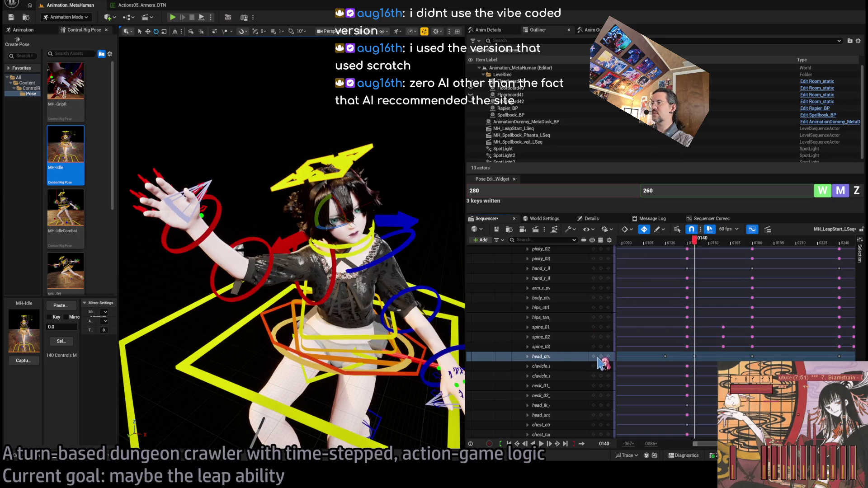
left_click_drag(695, 247, 715, 246)
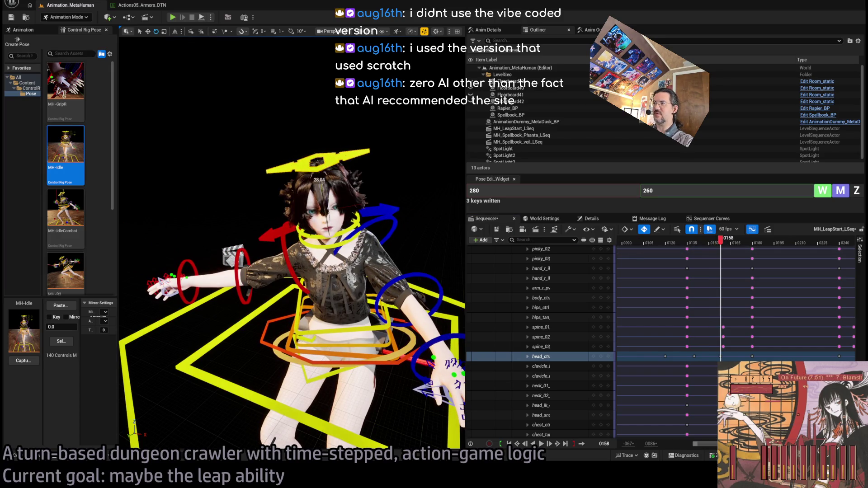
mouse_move(722, 243)
left_mouse_down()
mouse_move(696, 244)
mouse_move(718, 246)
left_mouse_up()
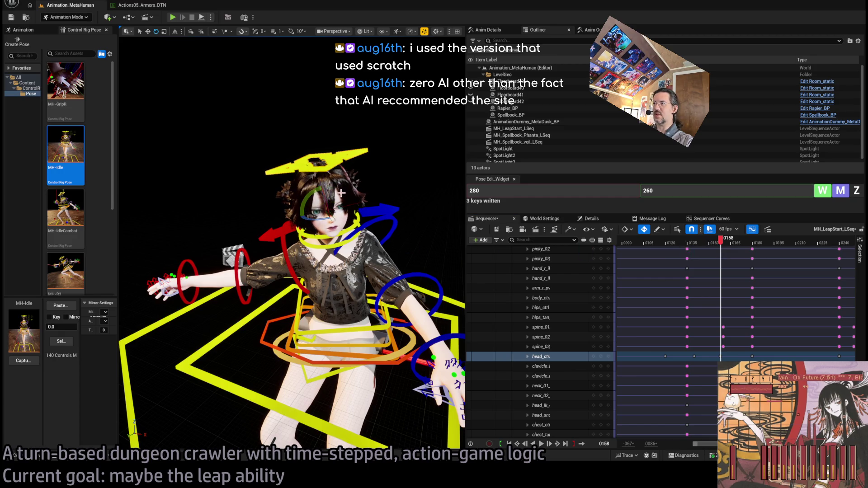
mouse_move(719, 244)
left_mouse_down()
mouse_move(678, 251)
mouse_move(751, 249)
mouse_move(719, 252)
mouse_move(727, 271)
mouse_move(739, 274)
left_mouse_up()
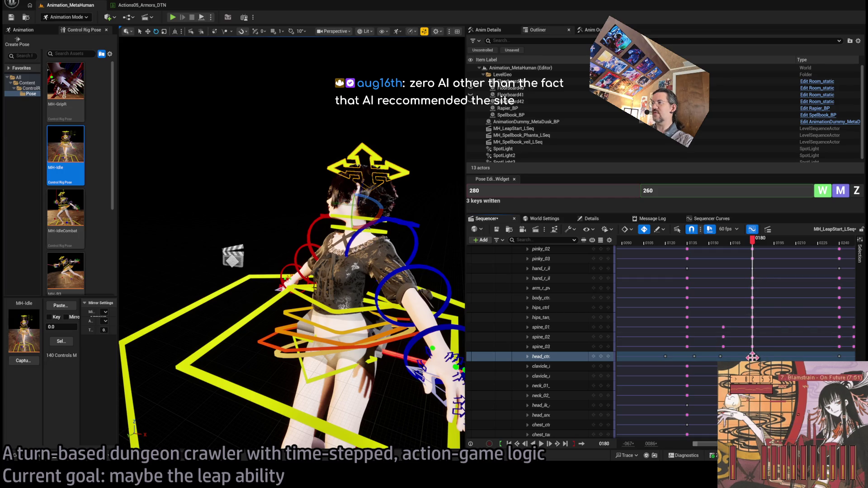
key("Delete")
- Check the head motion through the landing without that key, viewing the character from the front
mouse_move(739, 248)
left_mouse_down()
mouse_move(692, 250)
mouse_move(746, 255)
left_mouse_up()
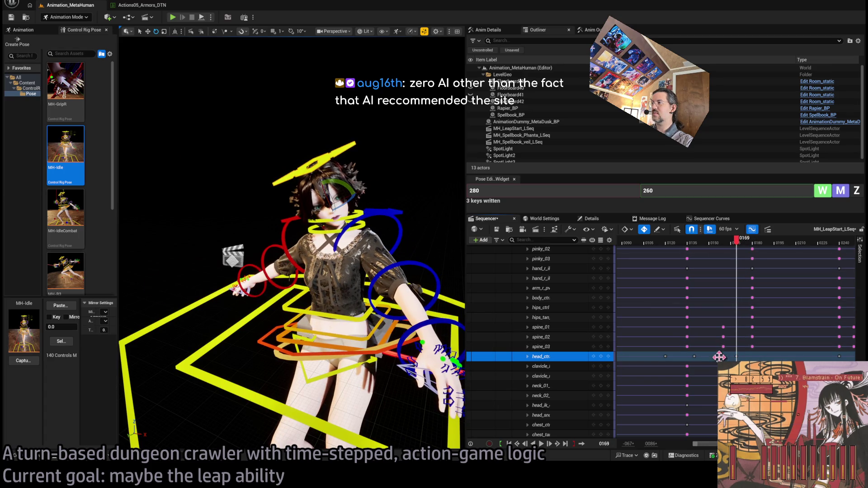
mouse_move(736, 250)
left_mouse_down()
mouse_move(704, 250)
mouse_move(772, 266)
left_mouse_up()
left_click_drag(370, 174, 345, 256)
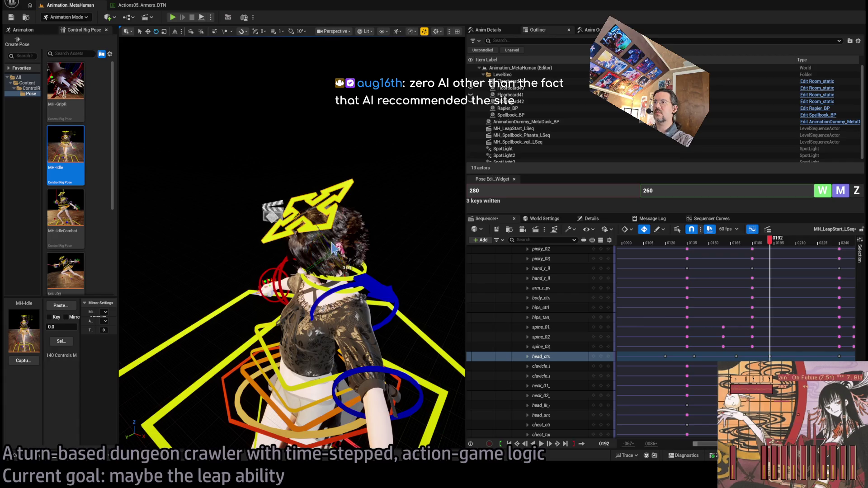
left_click_drag(345, 255, 304, 68)
- Turn the MetaHuman's head toward the left and play the leap to check it
left_click_drag(379, 273, 393, 279)
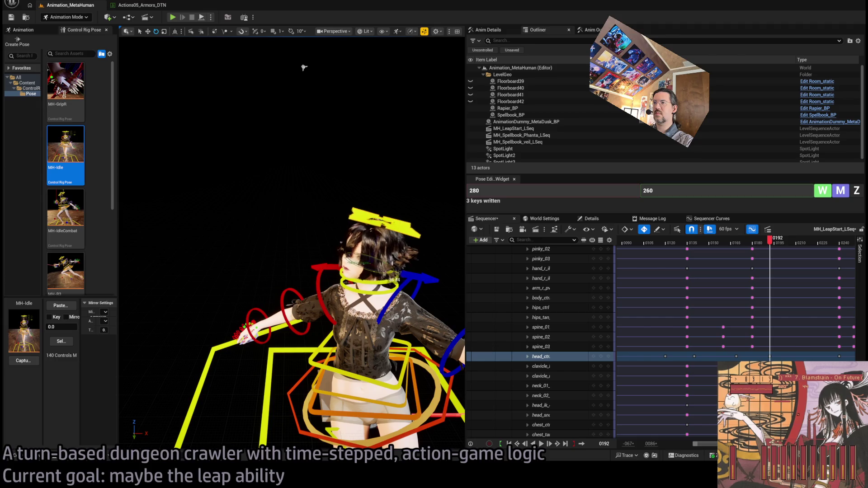
left_click_drag(304, 68, 384, 90)
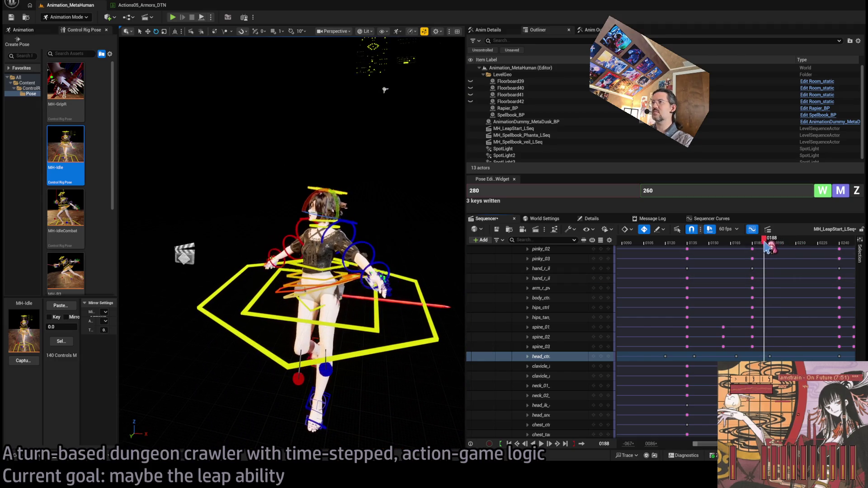
mouse_move(739, 248)
left_mouse_down()
mouse_move(696, 260)
mouse_move(727, 262)
left_mouse_up()
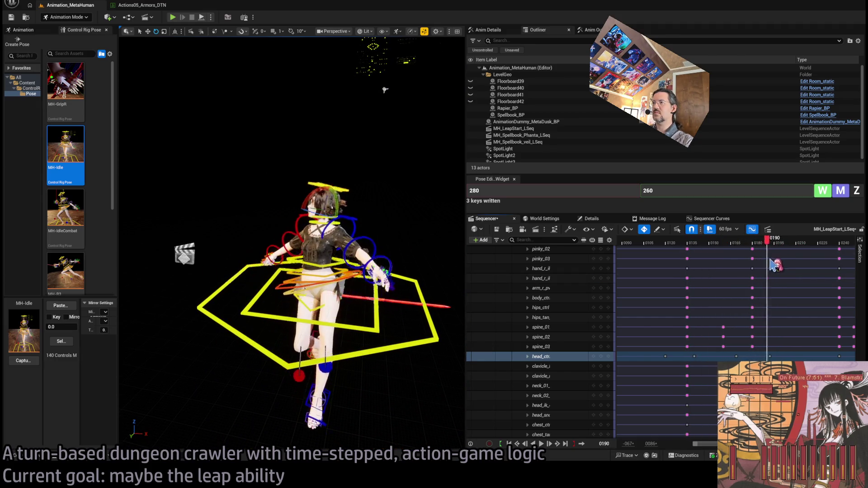
key("space")
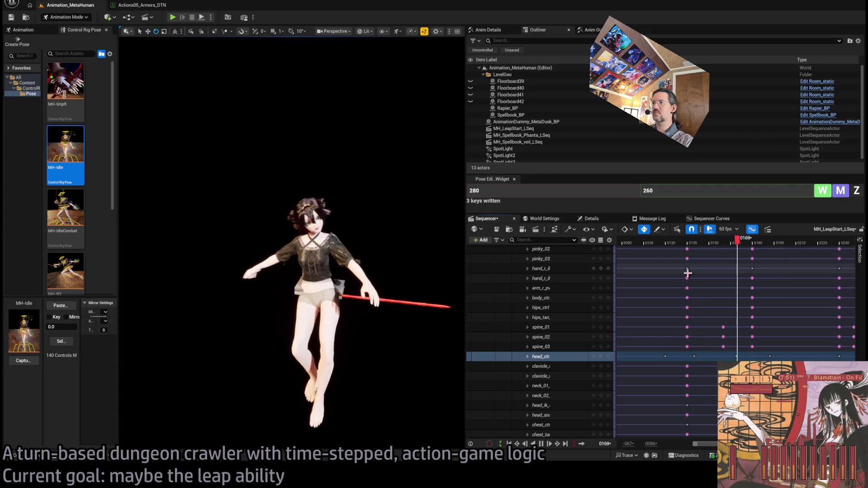
key("space")
- Replay the leap from an earlier frame and stop a few frames before the landing
left_click_drag(765, 245, 739, 246)
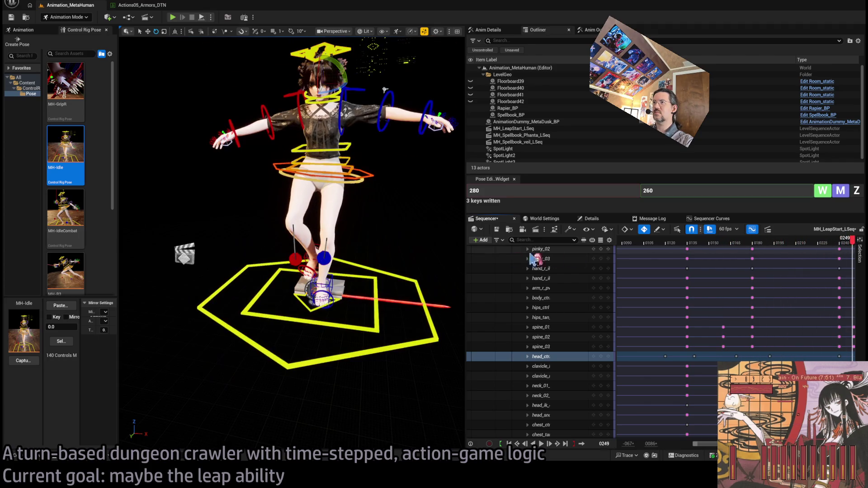
left_click(702, 245)
key("space")
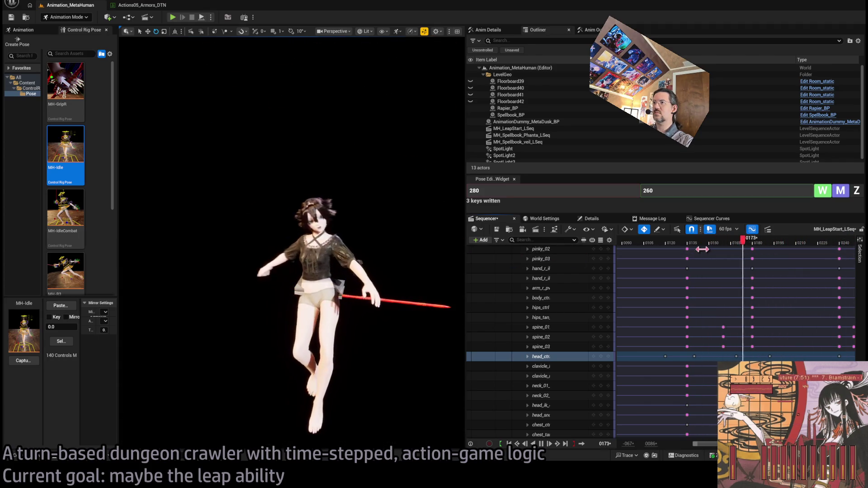
key("space")
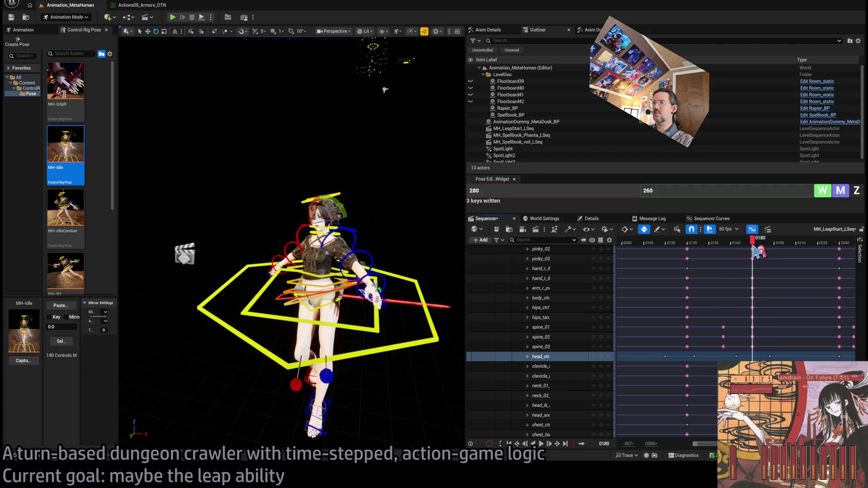
key("Left")
key("Left")
key("Left")
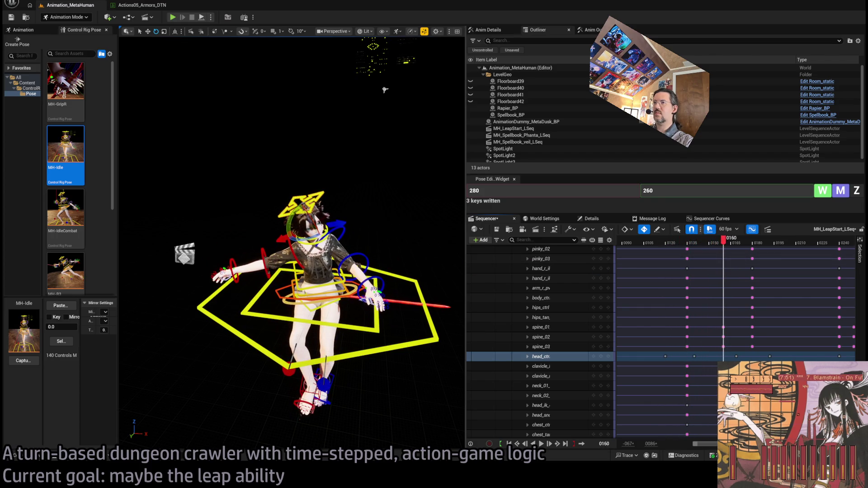
left_click(261, 252)
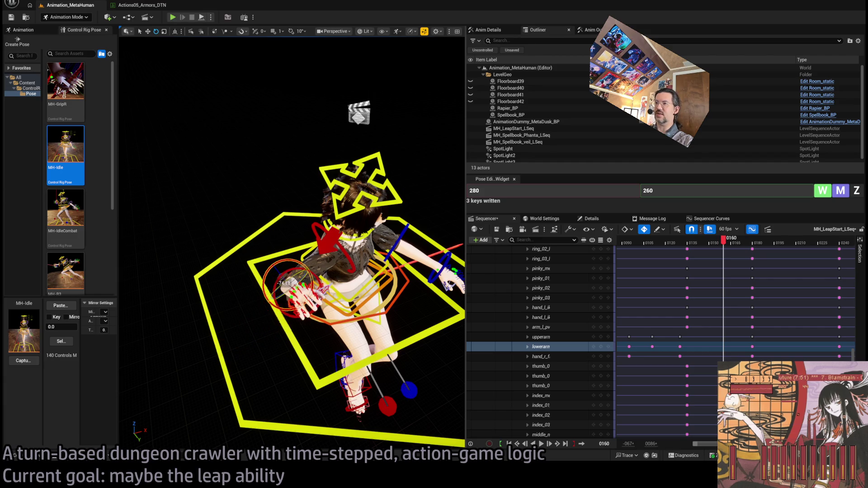
- Try shifting the upper-arm keys later in time, then undo the change
mouse_move(726, 246)
left_mouse_down()
mouse_move(691, 253)
mouse_move(723, 266)
left_mouse_up()
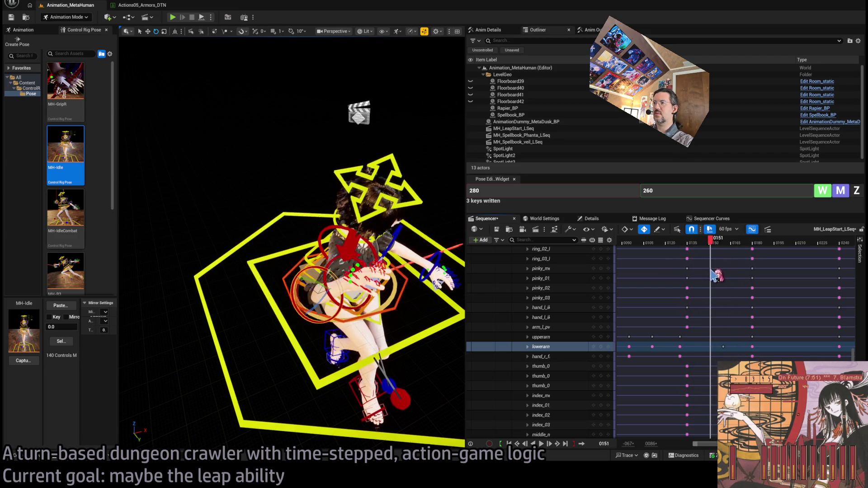
left_click(373, 247)
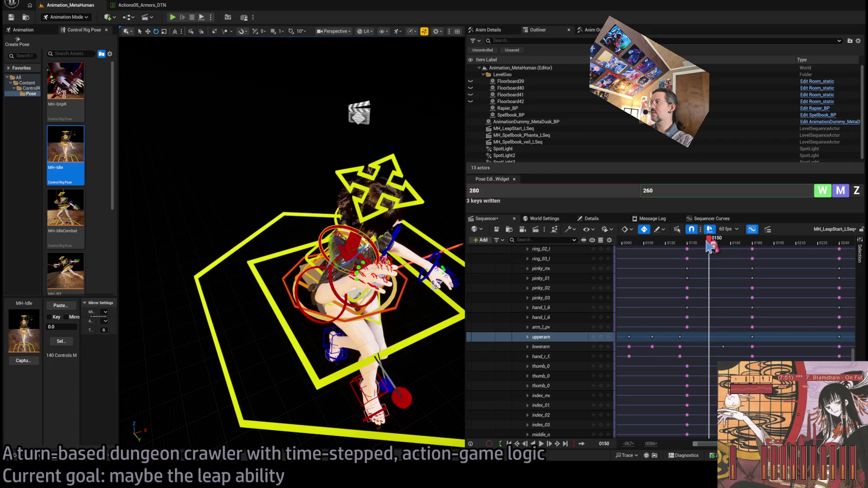
left_click_drag(686, 253, 682, 253)
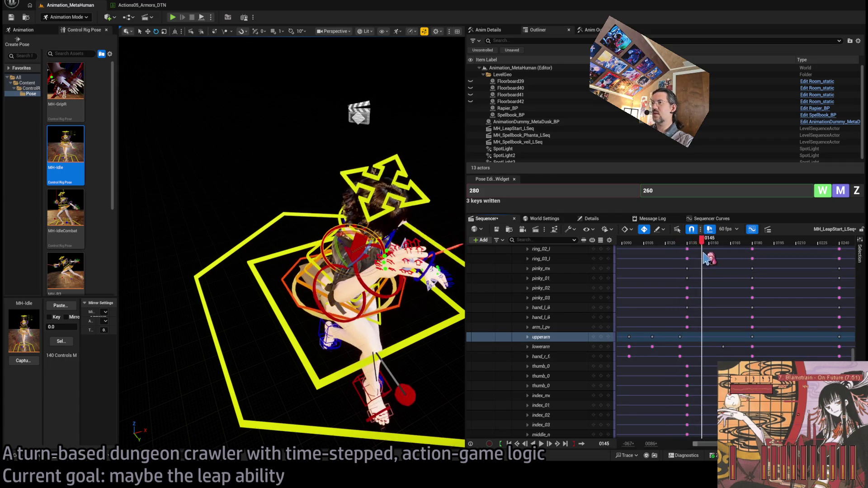
left_click(604, 341)
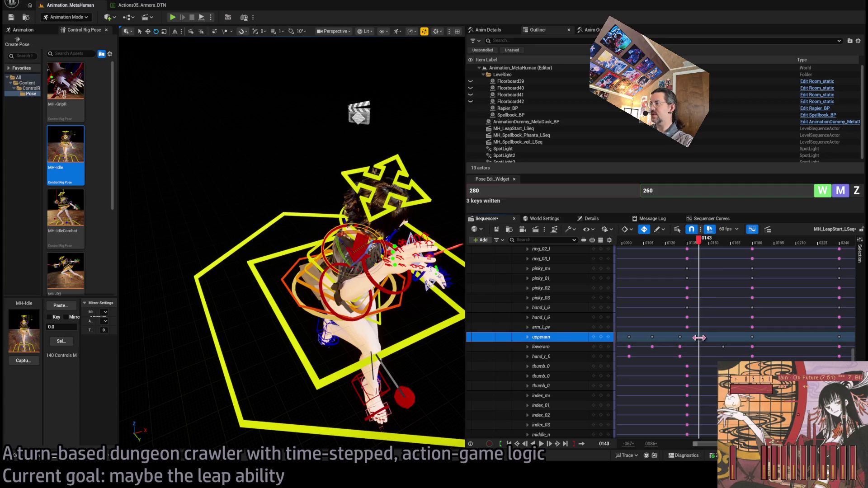
left_click_drag(700, 337, 719, 338)
key("ctrl+z")
left_click_drag(723, 338, 723, 338)
- Move the lower-arm key near the landing a few frames earlier and review the arm
mouse_move(706, 247)
left_mouse_down()
mouse_move(699, 253)
mouse_move(768, 256)
mouse_move(736, 261)
mouse_move(756, 263)
left_mouse_up()
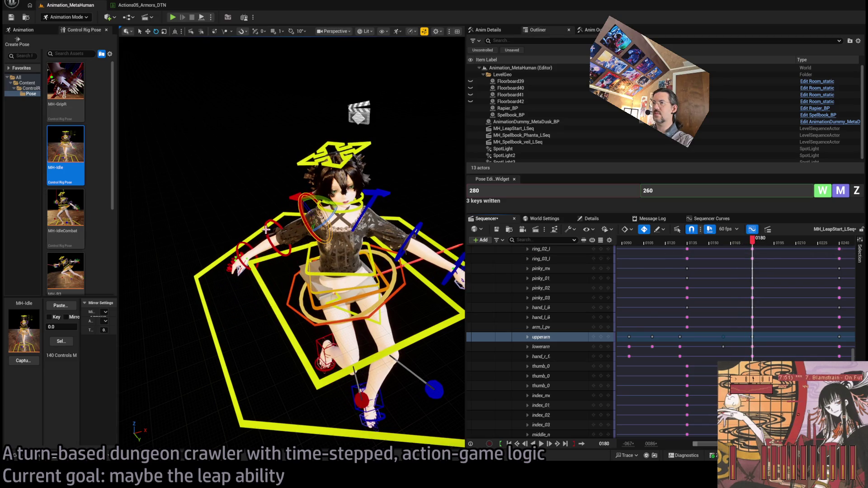
left_click(758, 347)
left_click_drag(751, 349, 780, 347)
mouse_move(789, 248)
left_mouse_down()
mouse_move(710, 258)
mouse_move(775, 262)
mouse_move(728, 267)
mouse_move(756, 266)
mouse_move(761, 321)
mouse_move(788, 353)
mouse_move(771, 348)
left_mouse_up()
mouse_move(771, 239)
left_mouse_down()
mouse_move(723, 258)
mouse_move(779, 266)
mouse_move(763, 276)
left_mouse_up()
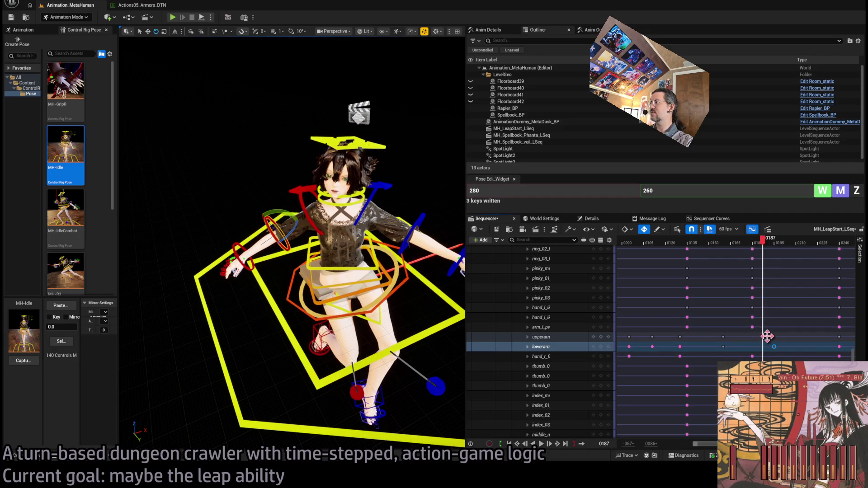
left_click_drag(767, 336, 760, 336)
left_click(758, 283)
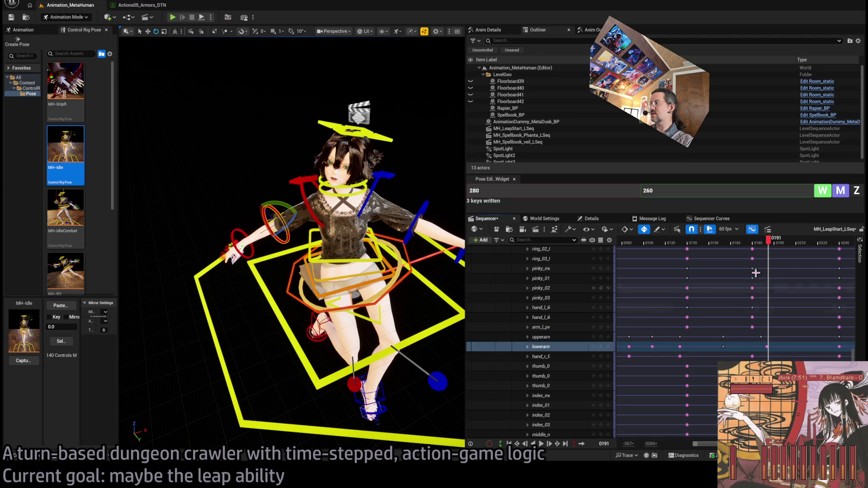
mouse_move(767, 244)
left_mouse_down()
mouse_move(727, 244)
mouse_move(761, 244)
mouse_move(756, 260)
mouse_move(653, 273)
mouse_move(691, 287)
mouse_move(752, 277)
mouse_move(728, 277)
mouse_move(742, 277)
mouse_move(738, 253)
mouse_move(711, 260)
mouse_move(740, 262)
mouse_move(739, 287)
left_mouse_up()
- Rotate the clavicle about 14 degrees at frame 168 and check the pose at frame 180
scroll(735, 251, "down", 5)
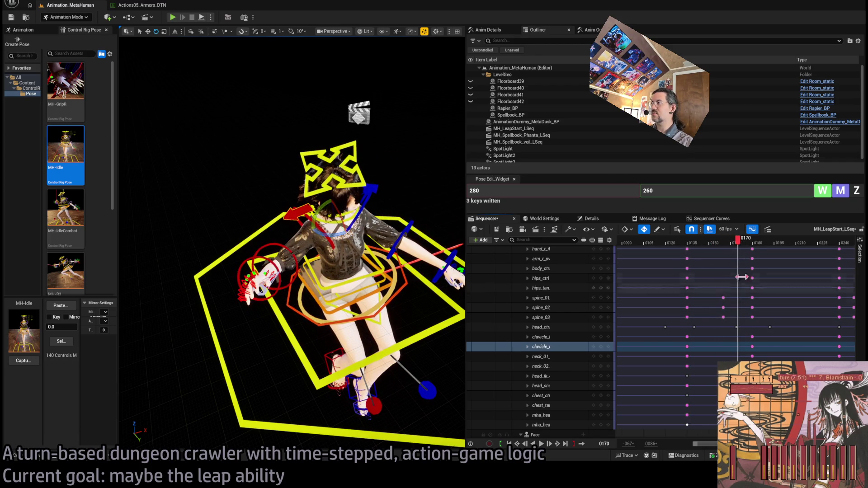
left_click_drag(740, 247, 737, 249)
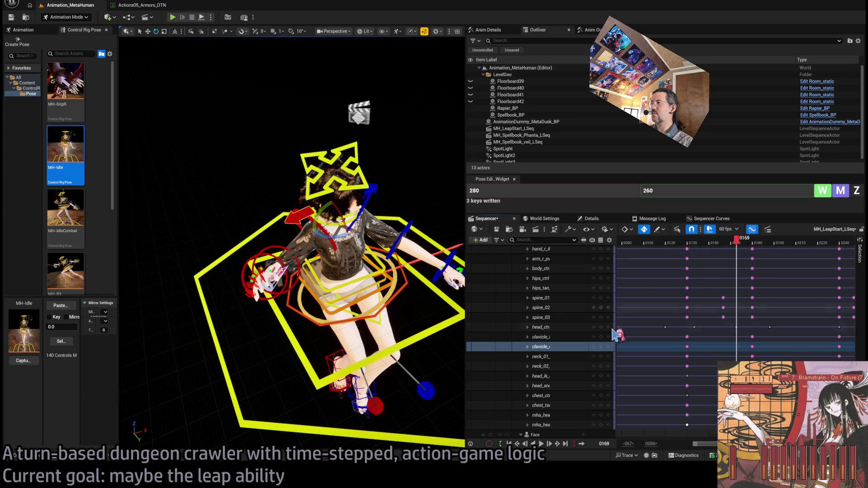
left_click_drag(348, 209, 359, 206)
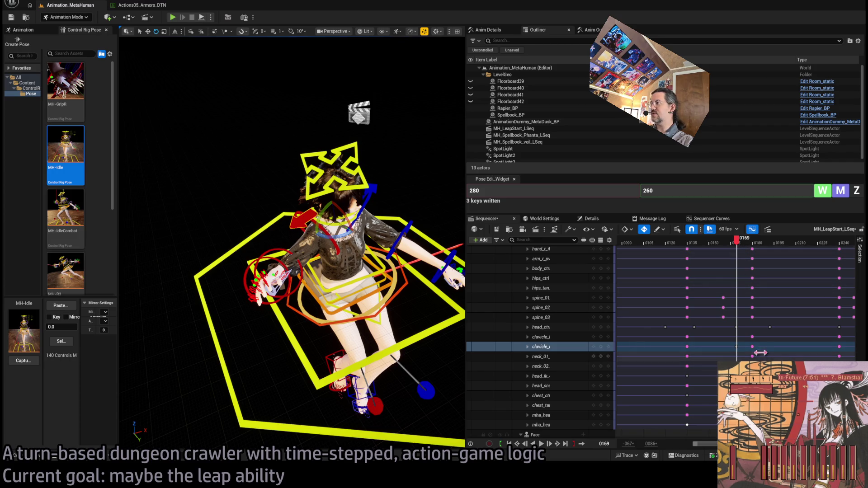
left_click(752, 246)
left_click(736, 245)
left_click(752, 244)
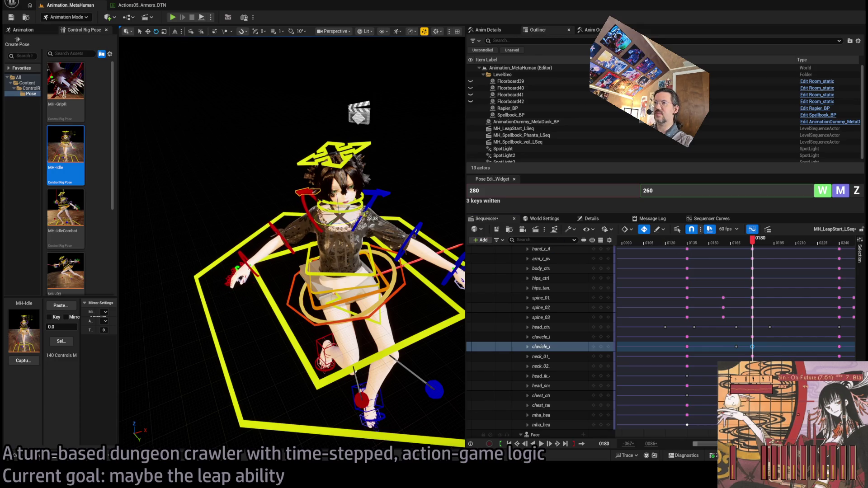
- Preview the leap from frame 123 through 213, frame the character, and replay from frame 130
key("space")
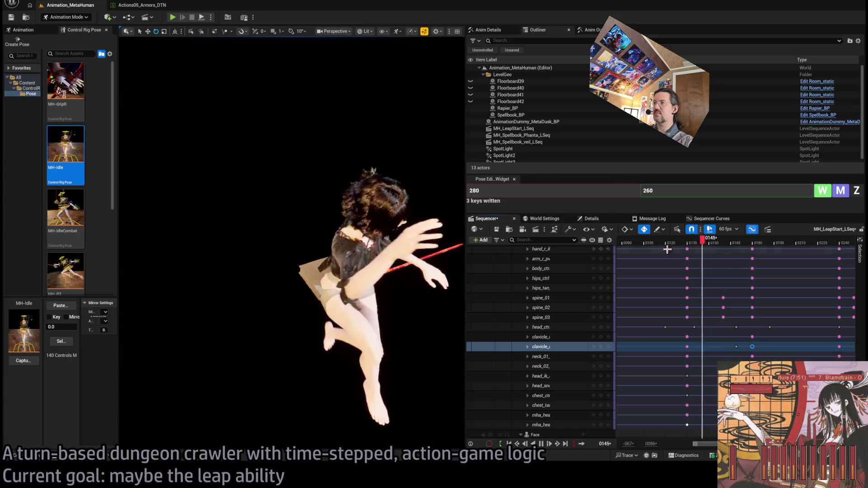
key("space")
left_click(726, 242)
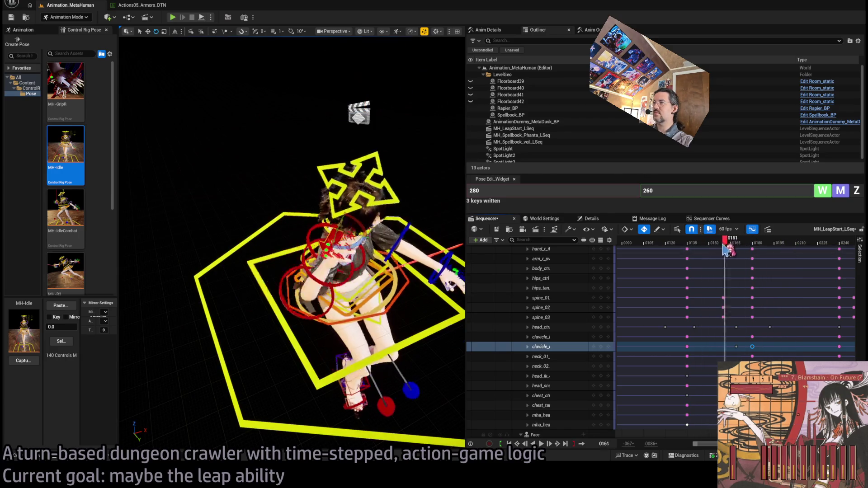
left_click(670, 245)
key("space")
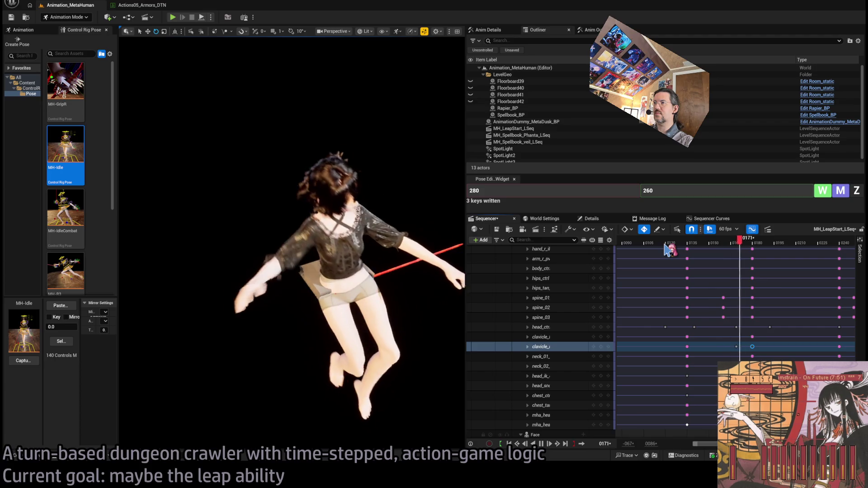
key("space")
key("f")
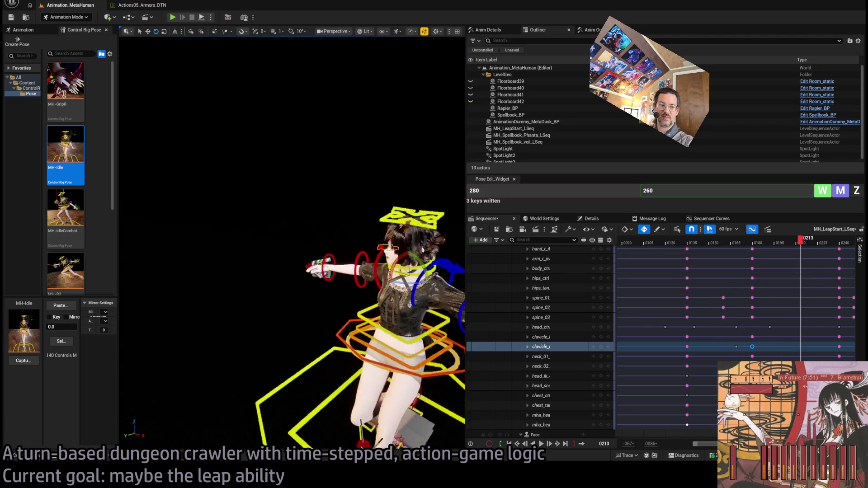
mouse_move(813, 237)
left_mouse_down()
mouse_move(683, 239)
mouse_move(762, 247)
mouse_move(739, 239)
mouse_move(756, 239)
left_mouse_up()
key("space")
key("space")
left_click(313, 363)
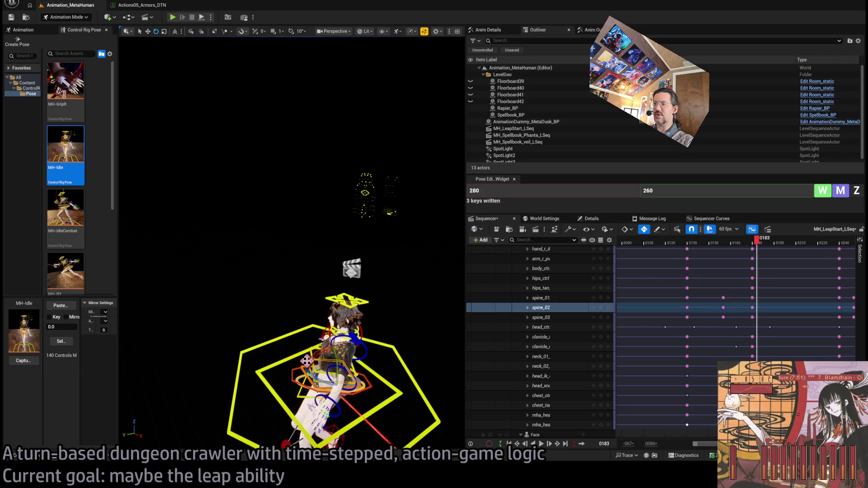
left_click(323, 393, "ctrl")
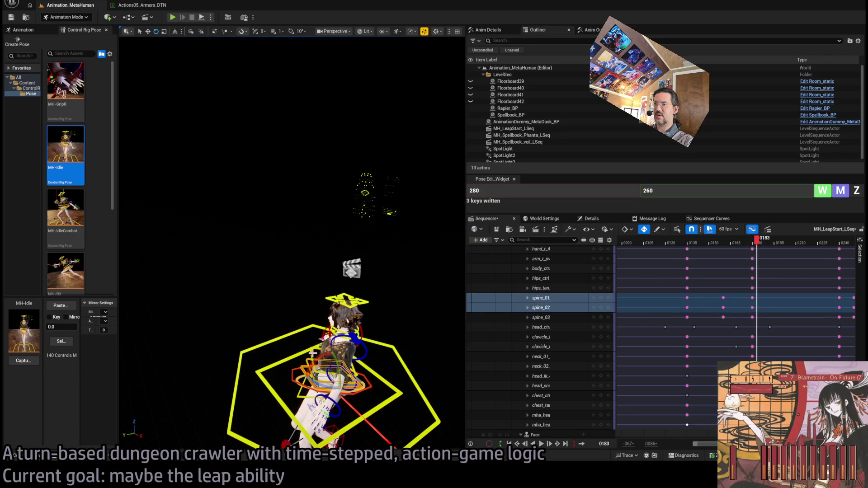
left_click(348, 343, "ctrl")
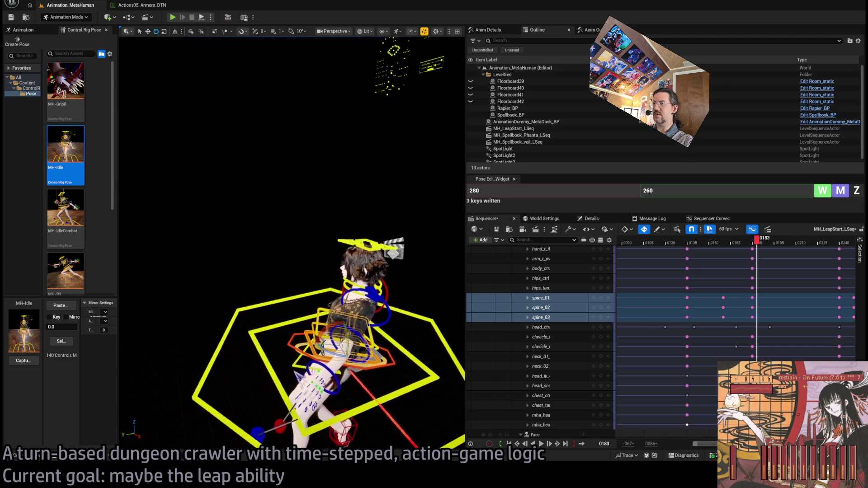
left_click(755, 241)
mouse_move(759, 246)
left_mouse_down()
mouse_move(703, 258)
mouse_move(741, 269)
left_mouse_up()
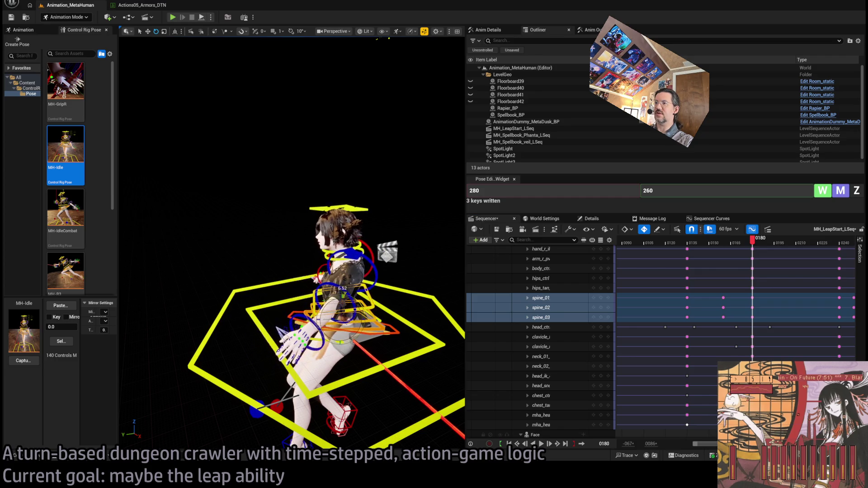
mouse_move(764, 246)
left_mouse_down()
mouse_move(746, 251)
mouse_move(775, 249)
mouse_move(731, 248)
left_mouse_up()
key("g")
key("space")
key("space")
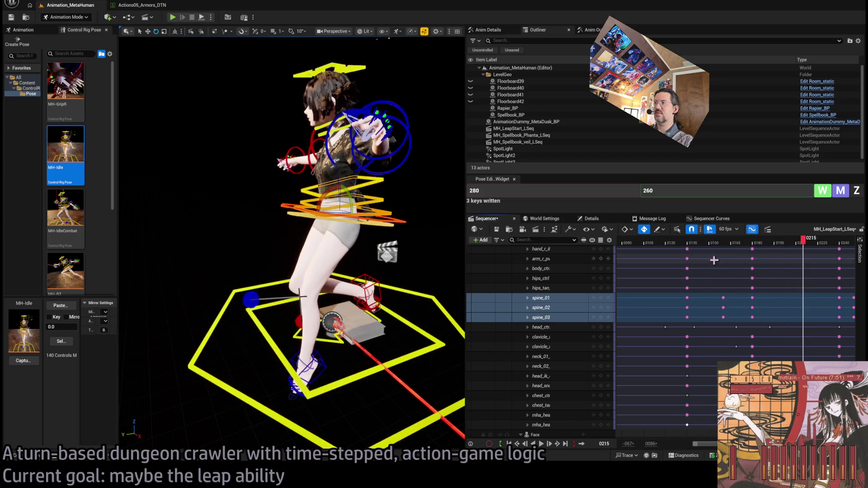
left_click_drag(803, 240, 725, 247)
key("space")
key("space")
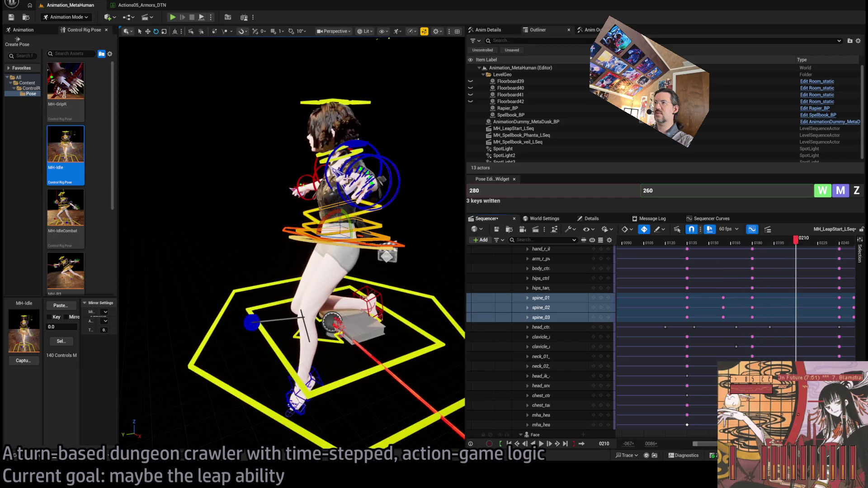
left_click(356, 104)
left_click_drag(356, 104, 284, 107)
mouse_move(795, 239)
left_mouse_down()
mouse_move(746, 254)
mouse_move(772, 253)
left_mouse_up()
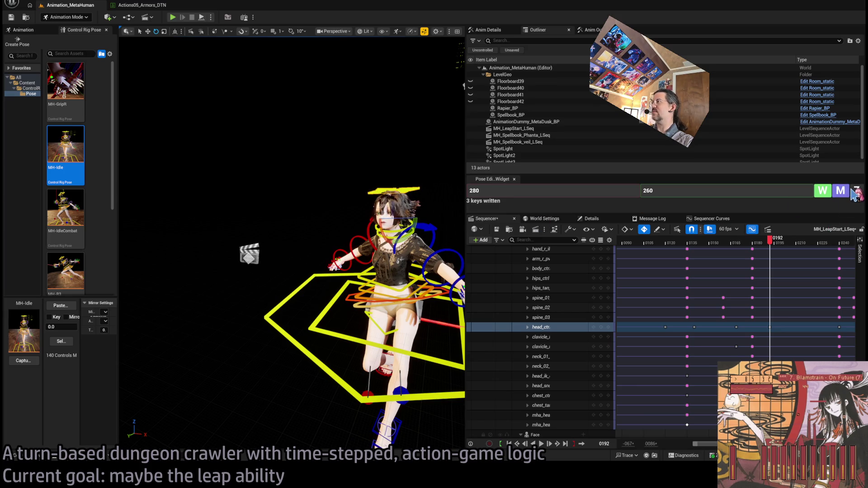
- Zero three controls at frame 192 with the Pose Editor frame field, then play from frame 120
left_click(671, 191)
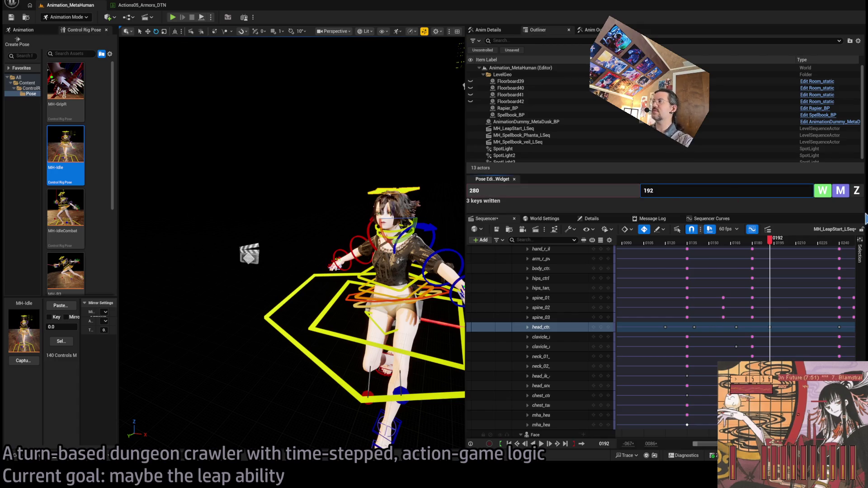
left_click(856, 190)
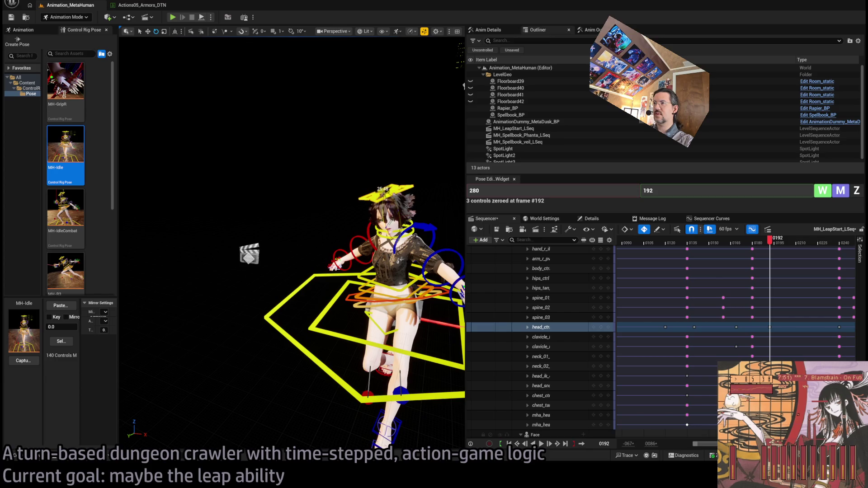
left_click_drag(773, 240, 639, 240)
key("space")
key("space")
- Preview frames 145–215, then tilt the head about 17 degrees at frame 204
left_click(771, 242)
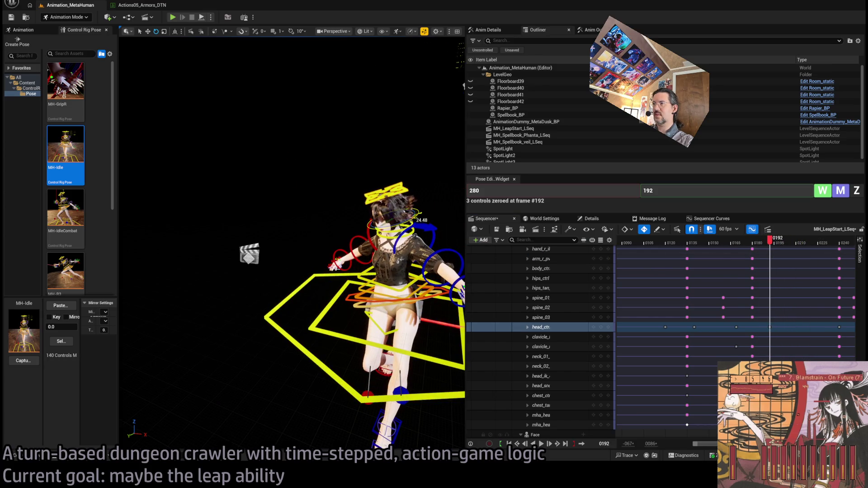
left_click_drag(777, 241, 714, 241)
key("space")
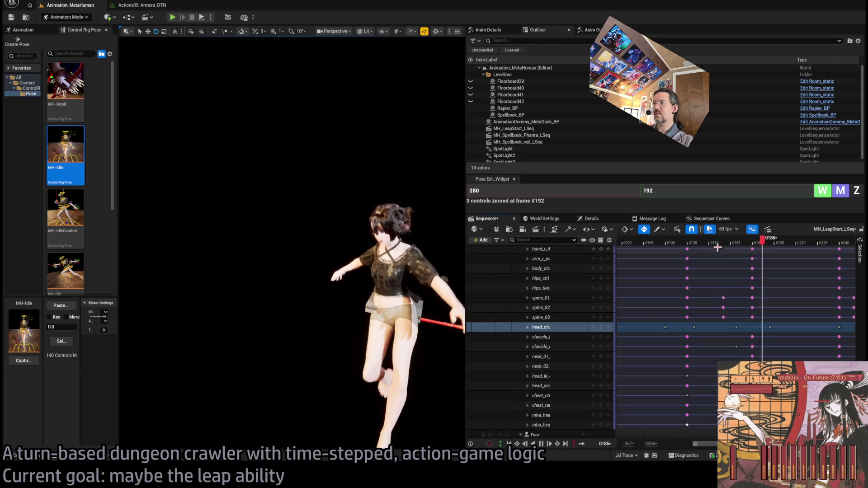
key("space")
left_click(792, 242)
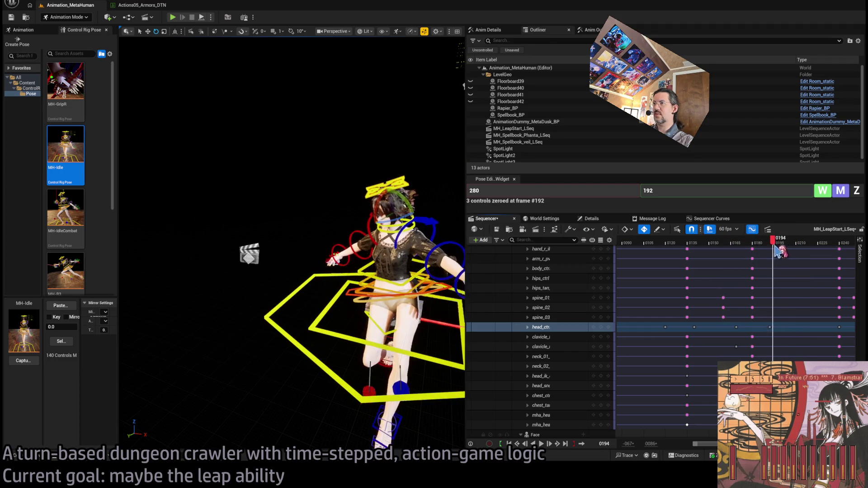
mouse_move(795, 251)
left_mouse_down()
mouse_move(774, 260)
mouse_move(798, 260)
left_mouse_up()
mouse_move(408, 151)
left_mouse_down()
mouse_move(425, 151)
mouse_move(420, 163)
left_mouse_up()
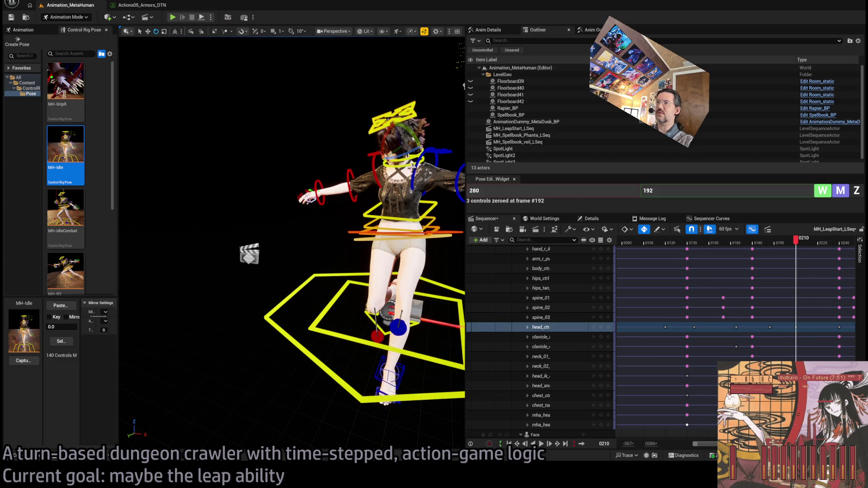
- Review the head tilt in playback and frame the character at frame 231
key("space")
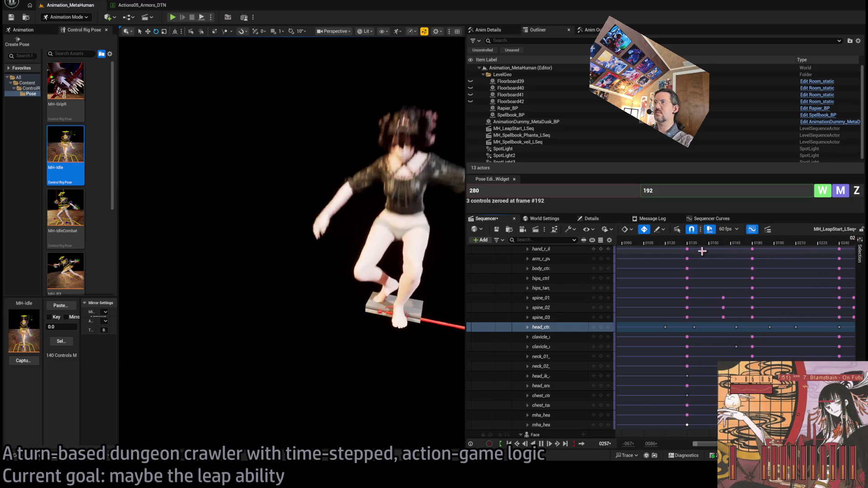
key("space")
left_click(781, 252)
left_click_drag(782, 253, 840, 257)
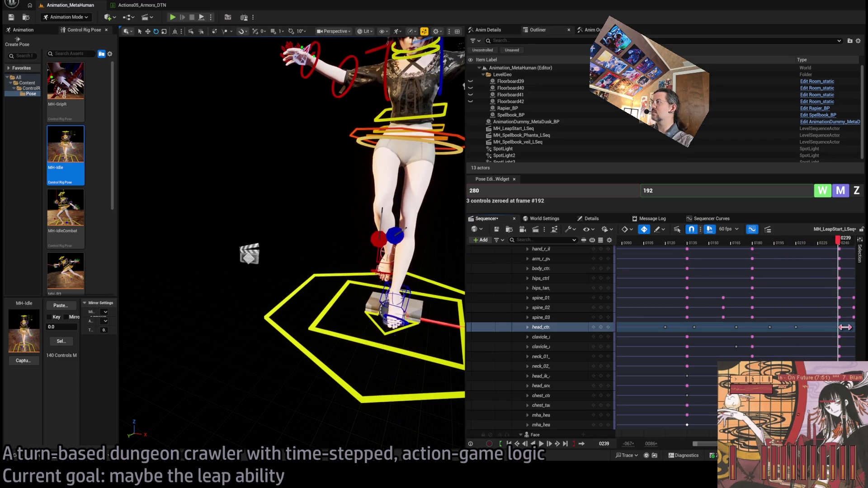
key("f")
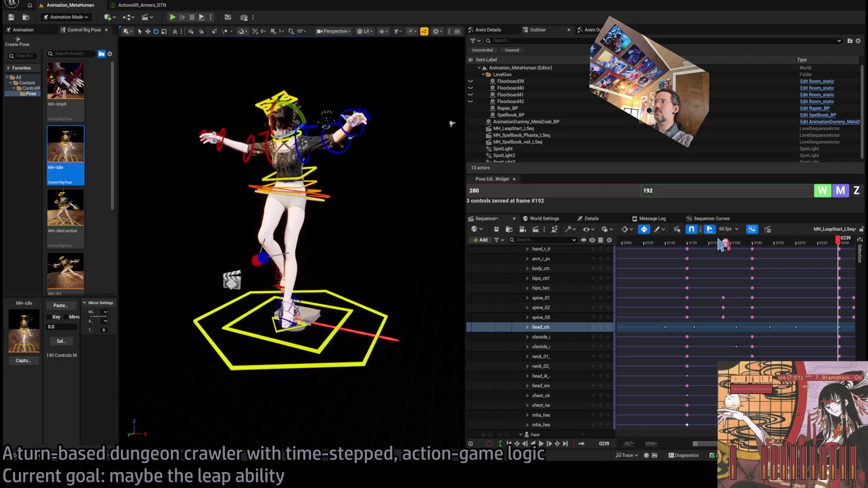
mouse_move(842, 244)
left_mouse_down()
mouse_move(808, 244)
mouse_move(828, 244)
left_mouse_up()
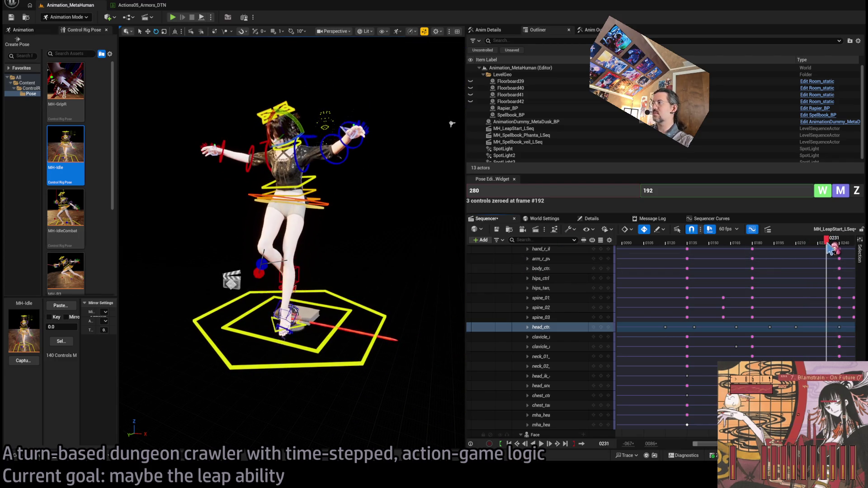
- Shift the head_ctrl keys about 10 frames earlier, to around frame 221
mouse_move(606, 319)
left_mouse_down()
mouse_move(817, 332)
mouse_move(796, 326)
left_mouse_up()
mouse_move(812, 239)
left_mouse_down()
mouse_move(766, 256)
mouse_move(836, 247)
mouse_move(803, 248)
mouse_move(814, 247)
left_mouse_up()
scroll(384, 159, "up", 5)
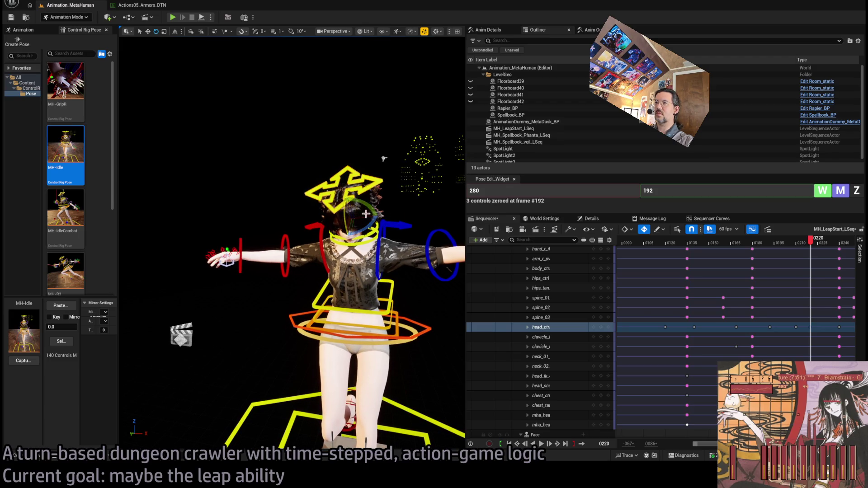
mouse_move(817, 244)
left_mouse_down()
mouse_move(771, 245)
mouse_move(827, 245)
mouse_move(815, 248)
left_mouse_up()
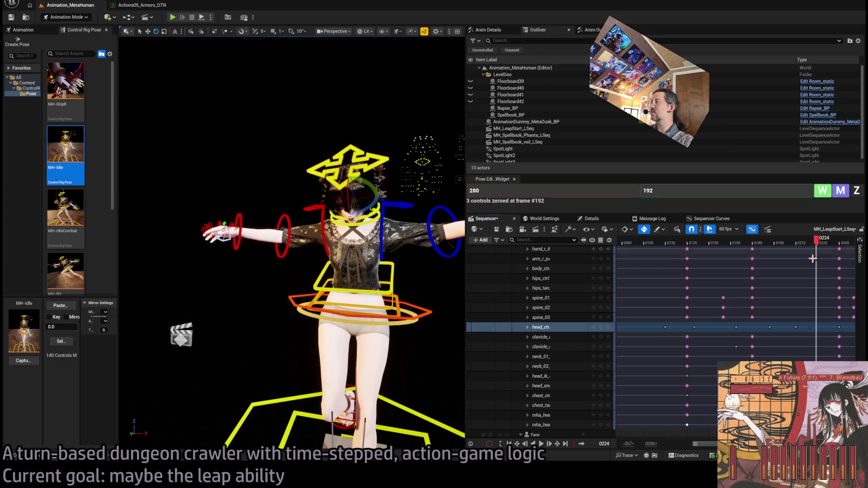
left_click_drag(808, 327, 815, 328)
- Play the landing from frame 214 and settle on the standing pose at frame 240
left_click(801, 244)
key("space")
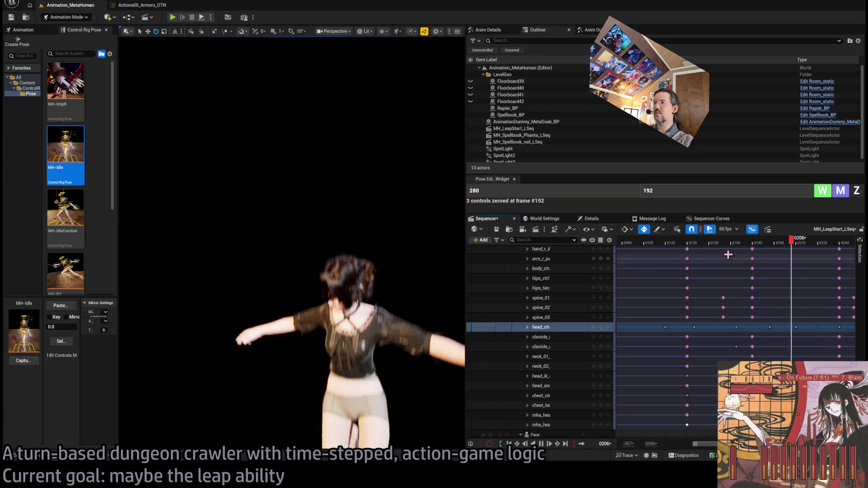
left_click(801, 245)
key("space")
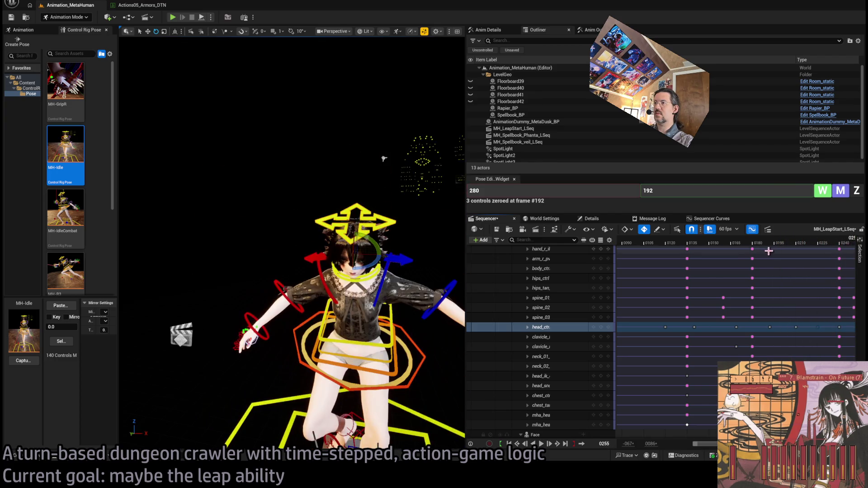
left_click_drag(813, 246, 842, 251)
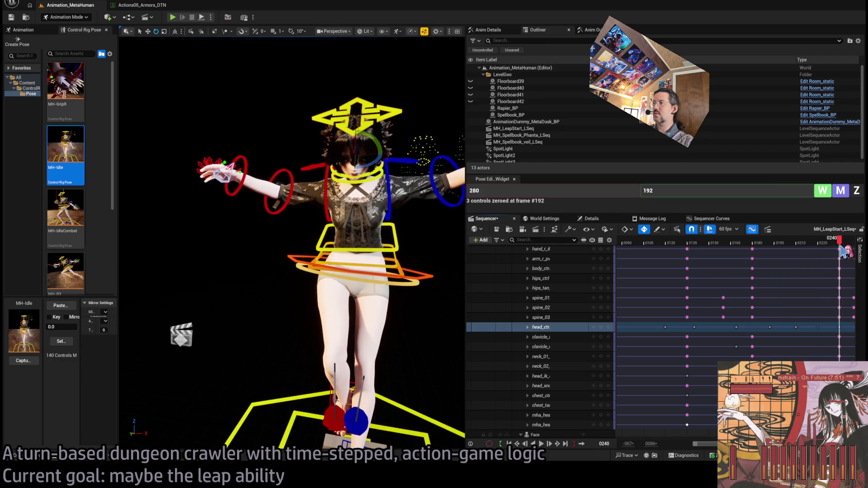
mouse_move(341, 283)
left_mouse_down()
mouse_move(298, 286)
mouse_move(341, 284)
left_mouse_up()
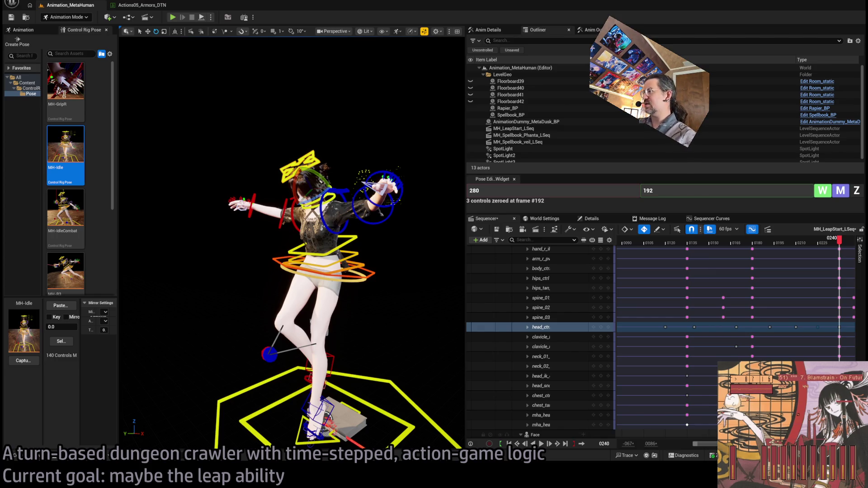
scroll(738, 248, "right", 5)
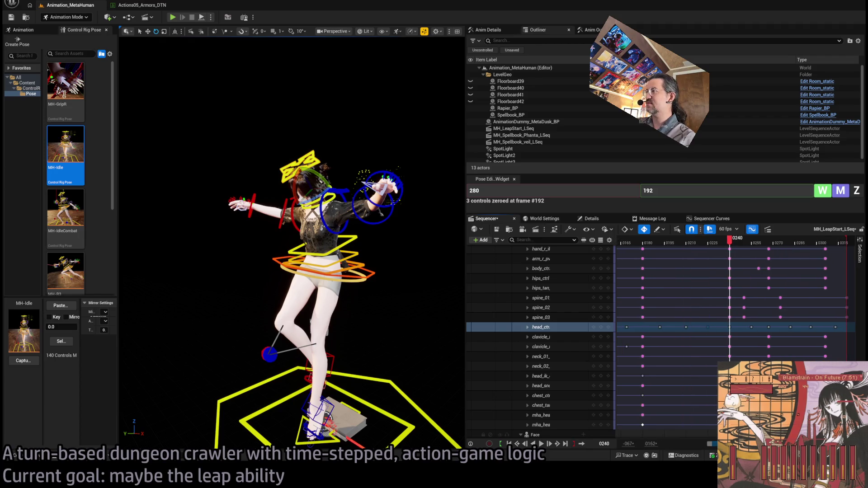
mouse_move(739, 248)
left_mouse_down()
mouse_move(646, 260)
mouse_move(744, 249)
mouse_move(733, 256)
mouse_move(763, 266)
mouse_move(724, 251)
mouse_move(768, 255)
mouse_move(694, 254)
mouse_move(738, 253)
left_mouse_up()
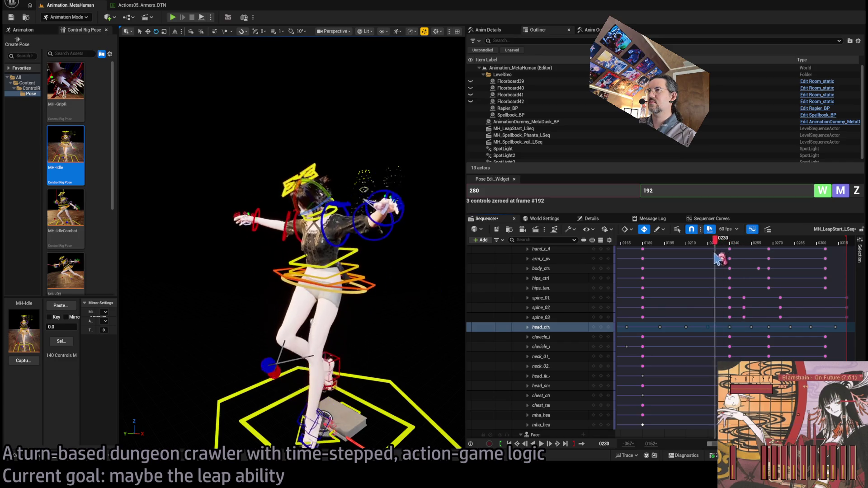
key("space")
key("space")
left_click(739, 243)
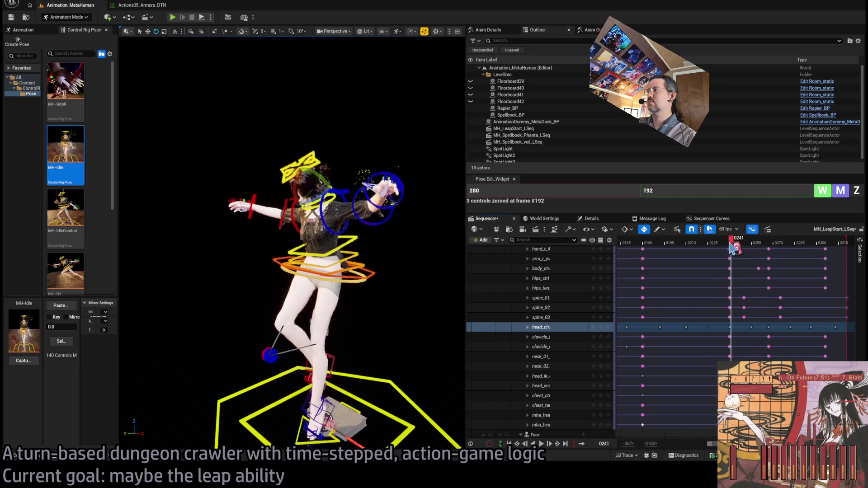
left_click_drag(743, 246, 754, 250)
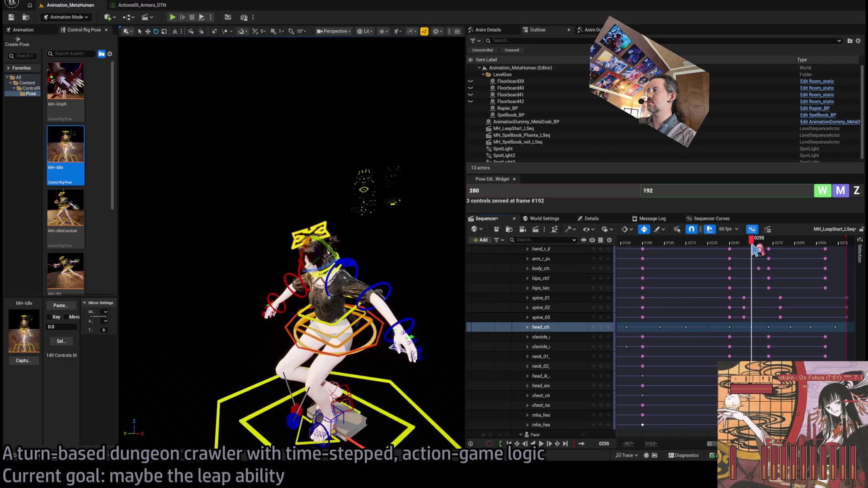
- Select the lowerarm track at frame 252 and view the character more from the front
scroll(527, 272, "down", 5)
left_click(541, 346)
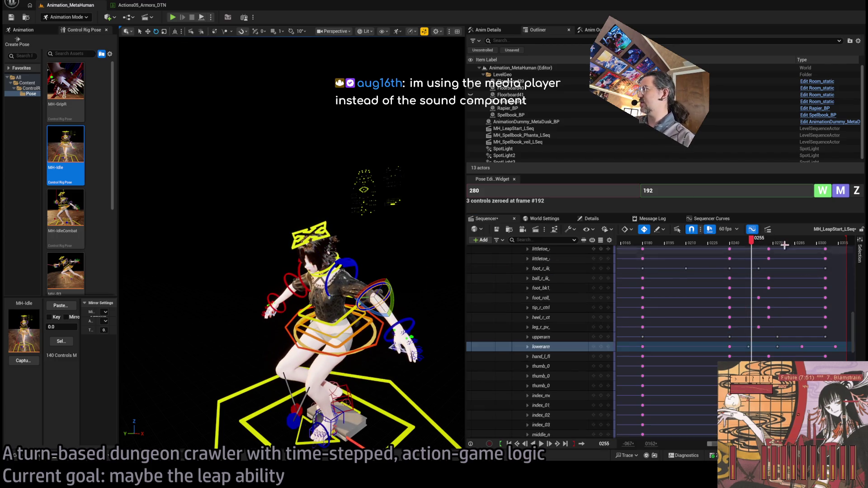
key("Left")
left_click_drag(750, 244, 753, 244)
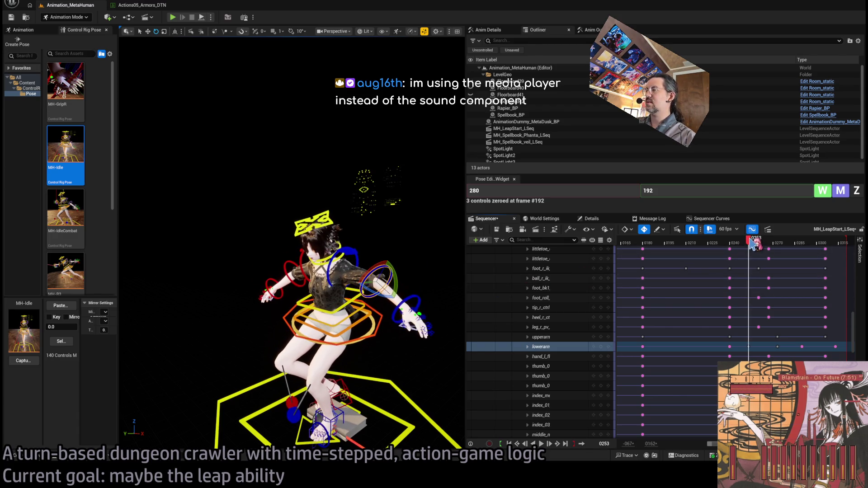
scroll(344, 280, "up", 3)
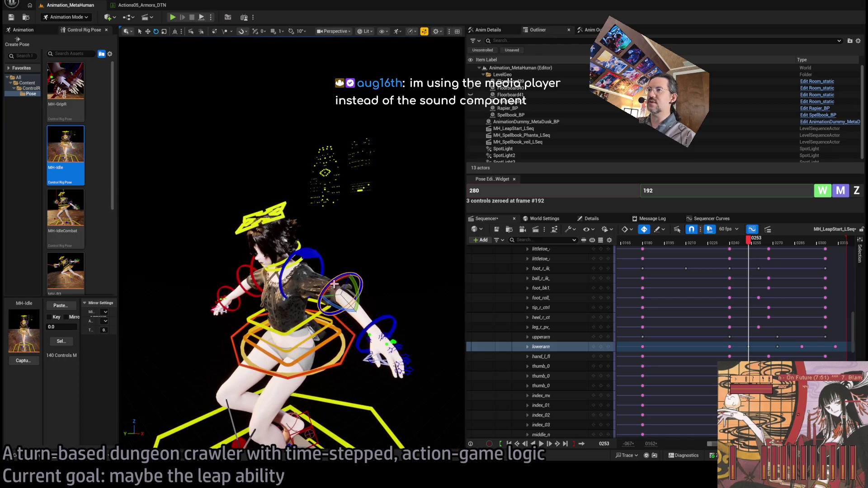
left_click_drag(353, 275, 433, 183)
- Rotate the left forearm about 46° and upper arm inward, raise the right forearm, and preview near frame 290
left_click(258, 296)
left_click_drag(252, 318, 204, 335)
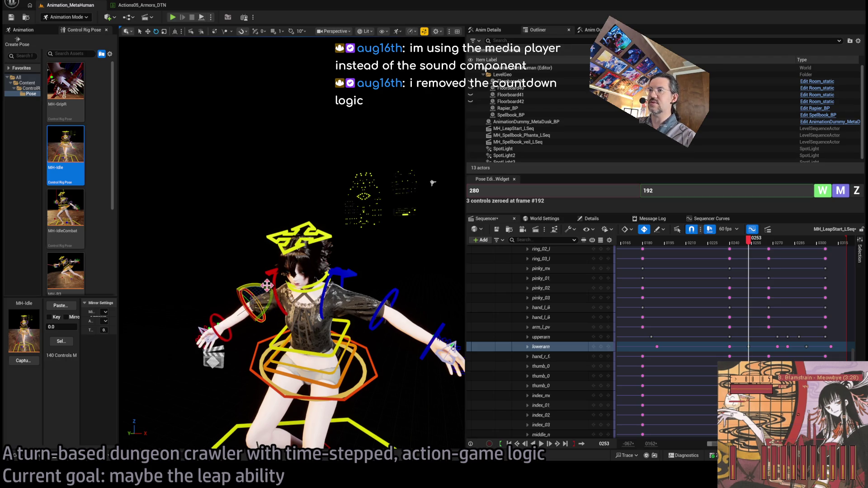
left_click_drag(266, 285, 272, 292)
left_click(398, 289)
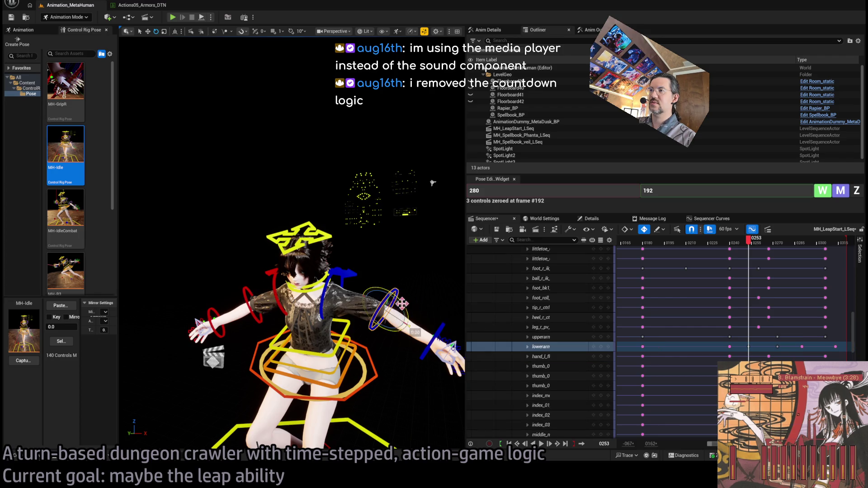
left_click_drag(397, 289, 399, 280)
mouse_move(764, 246)
left_mouse_down()
mouse_move(734, 248)
mouse_move(773, 252)
mouse_move(806, 270)
mouse_move(744, 270)
mouse_move(809, 270)
left_mouse_up()
key("space")
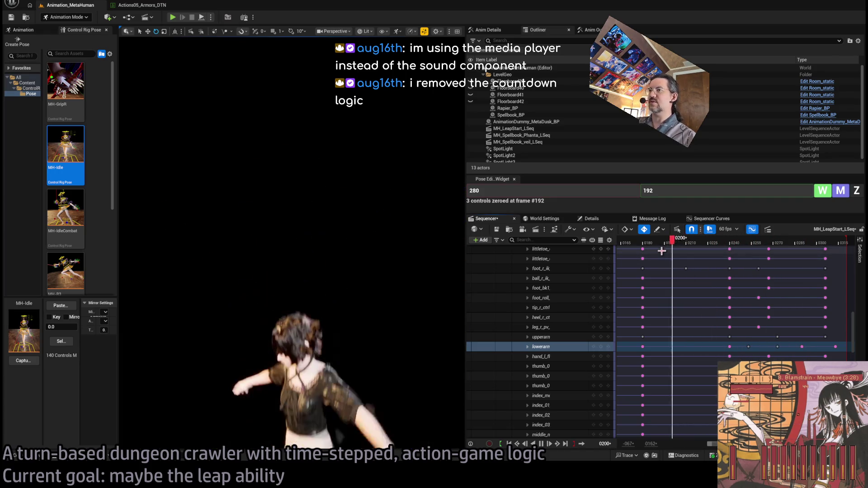
- Replay the landing from frame 205 and save the MH_LeapStart_LSeq sequence
mouse_move(714, 245)
left_mouse_down()
mouse_move(685, 248)
mouse_move(723, 246)
mouse_move(638, 247)
mouse_move(733, 245)
left_mouse_up()
key("space")
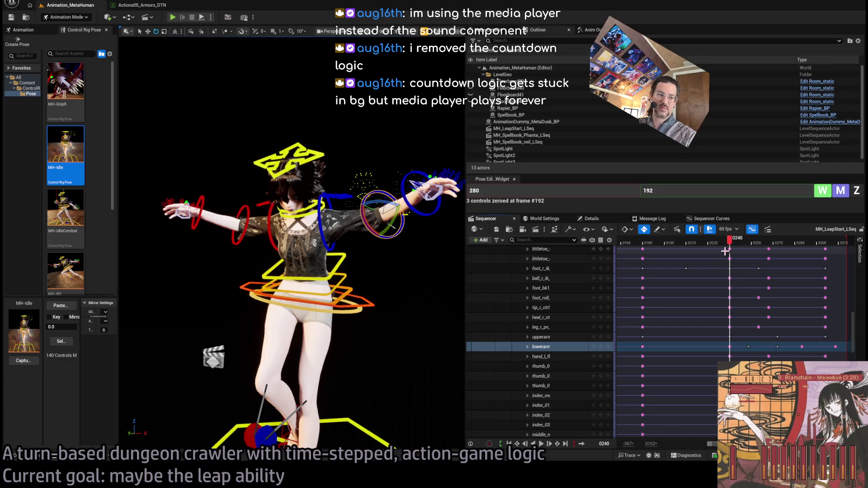
key("ctrl+s")
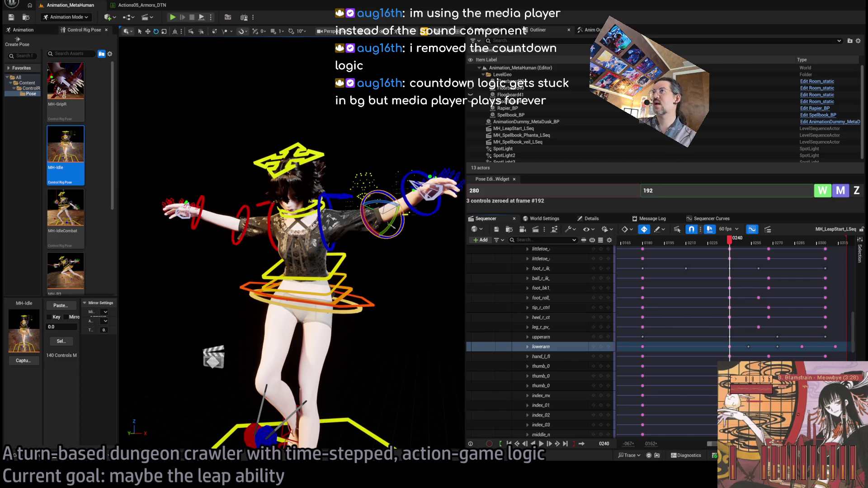
- Widen the visible timeline to earlier frames and play the whole animation from the start
left_click_drag(707, 444, 684, 447)
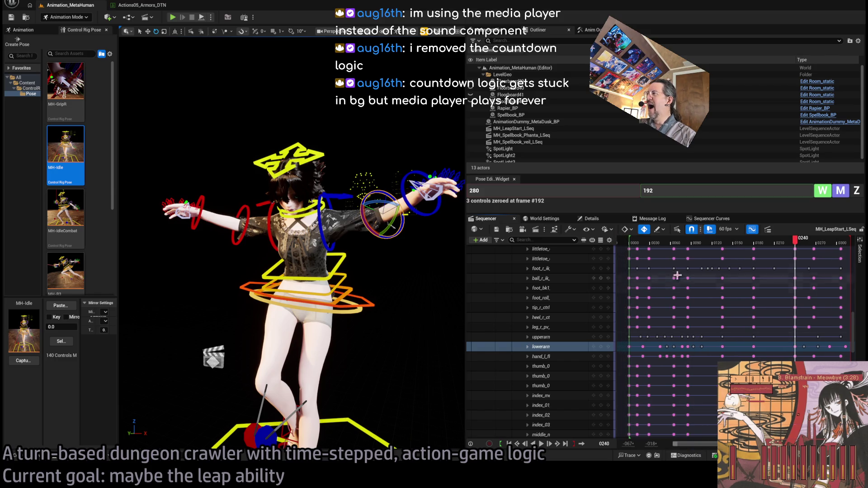
left_click(632, 242)
key("space")
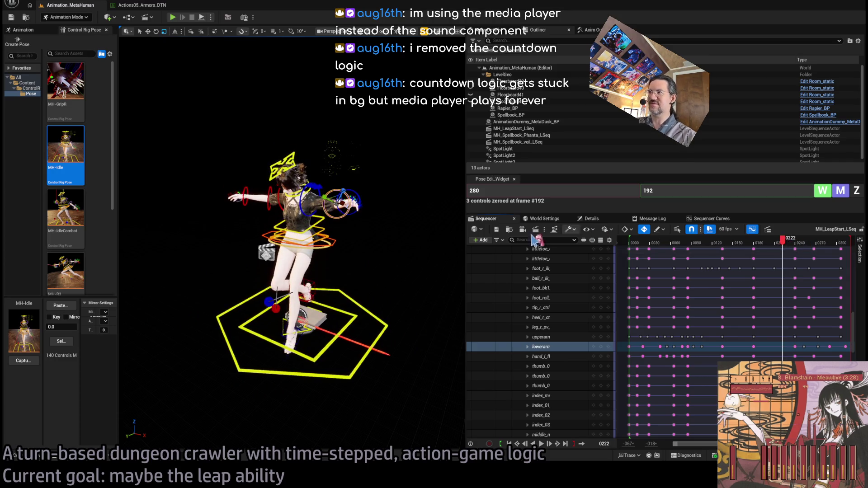
- List the Sequencer tracks from the top, select MetaHuman_ControlRig, and frame the character closely with F
scroll(774, 344, "up", 5)
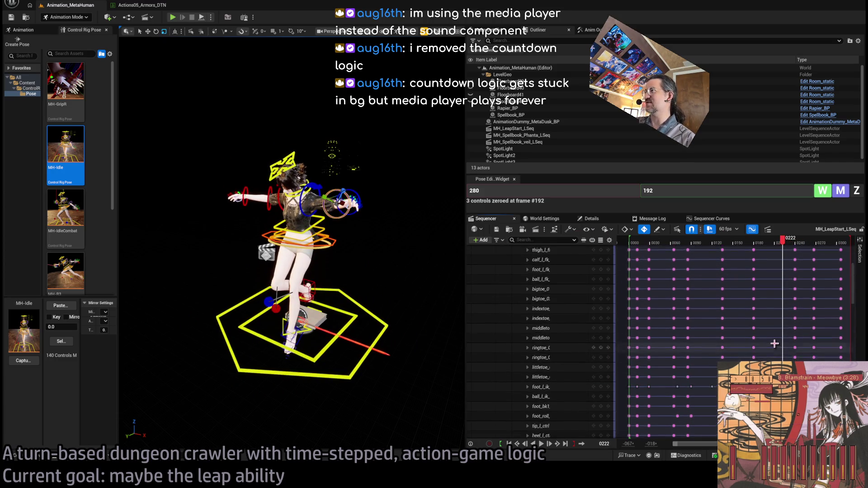
scroll(774, 344, "up", 5)
left_click(544, 329)
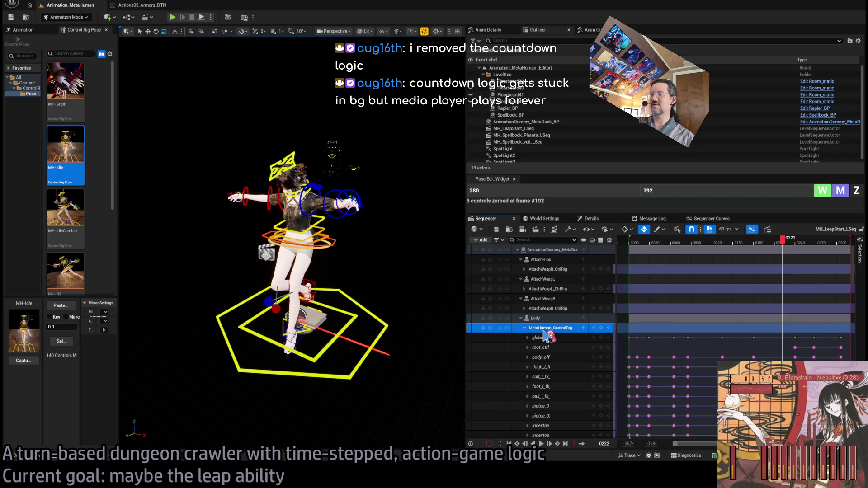
left_click_drag(371, 275, 379, 229)
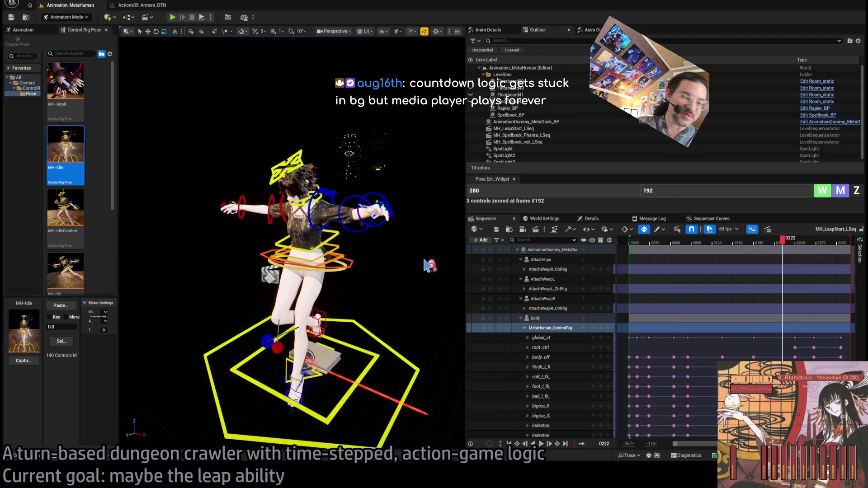
left_click(536, 329)
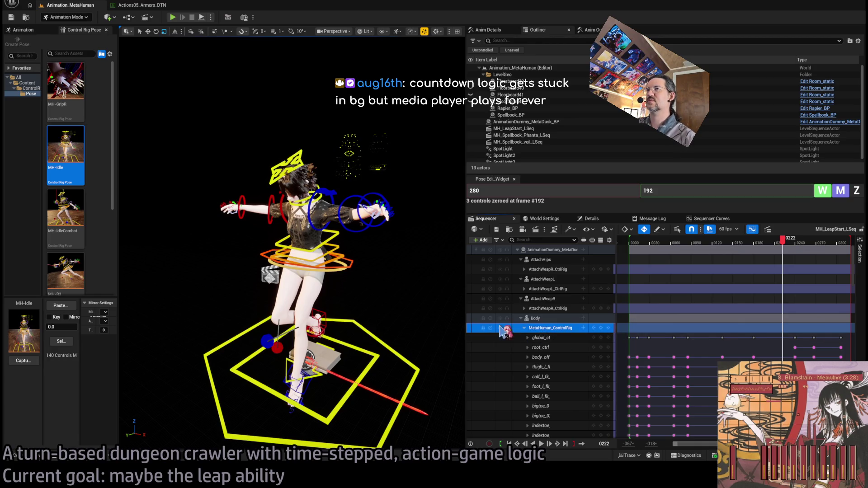
key("f")
scroll(397, 311, "up", 2)
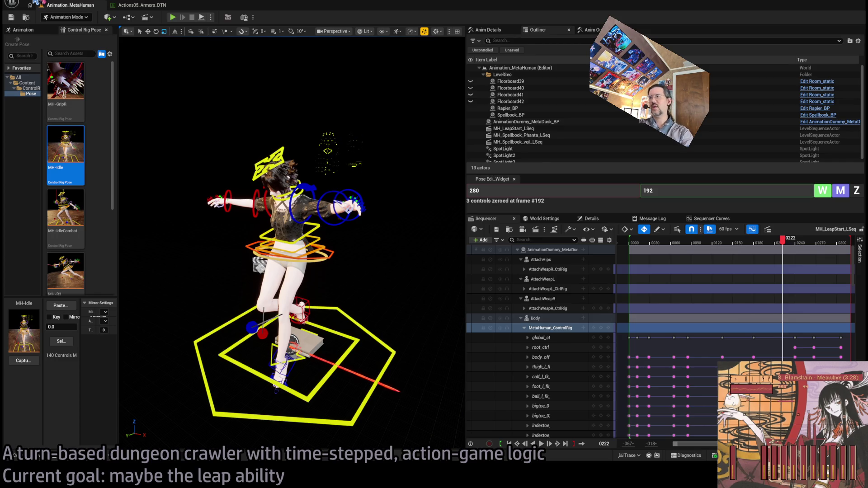
scroll(292, 239, "down", 3)
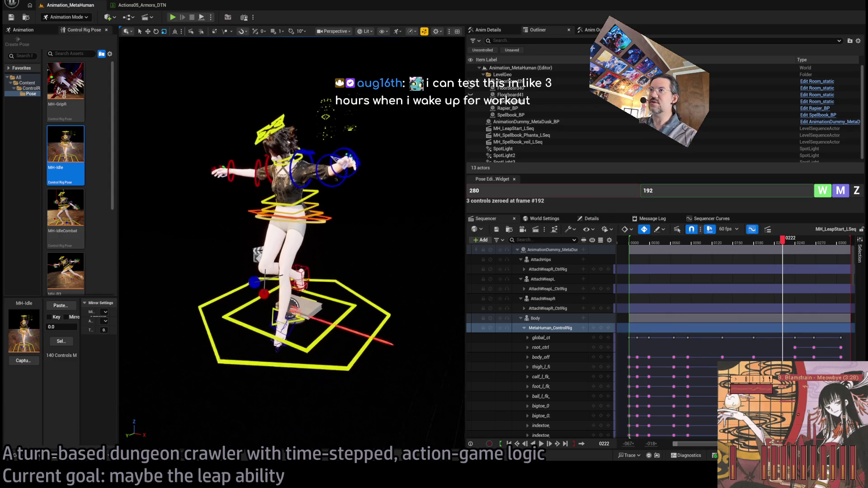
- Play the sequence from the start, pausing briefly to check the mid-leap pose
left_click(634, 244)
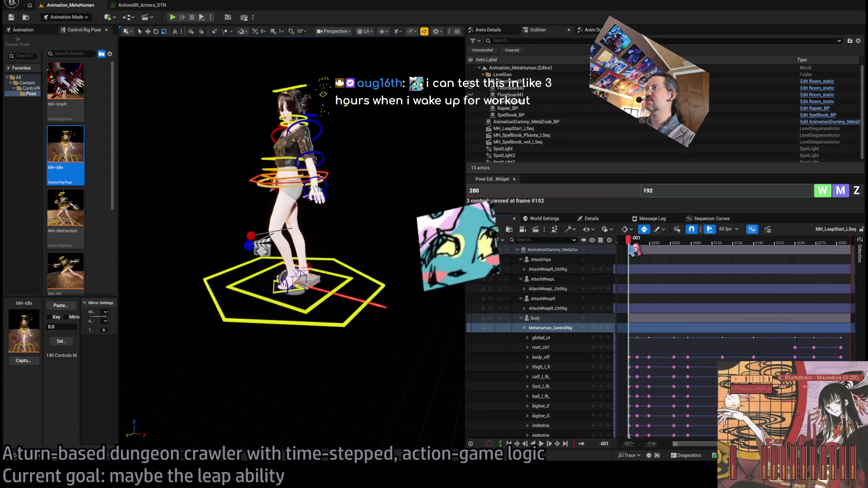
key("space")
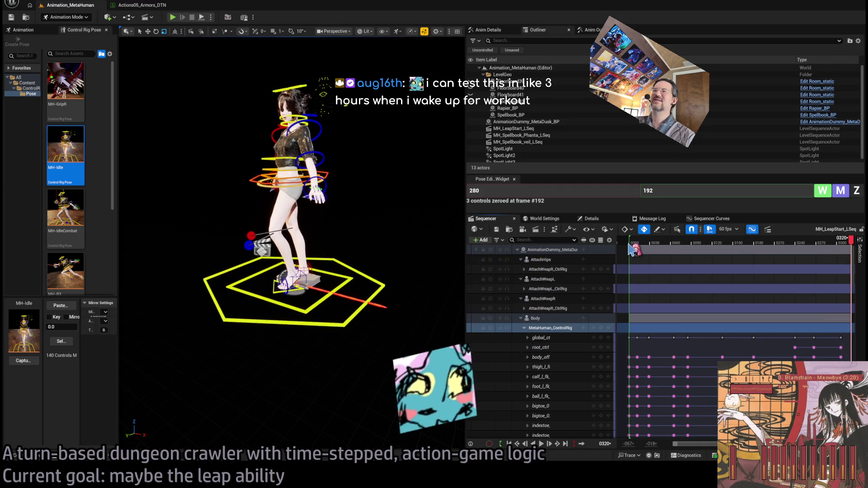
key("space")
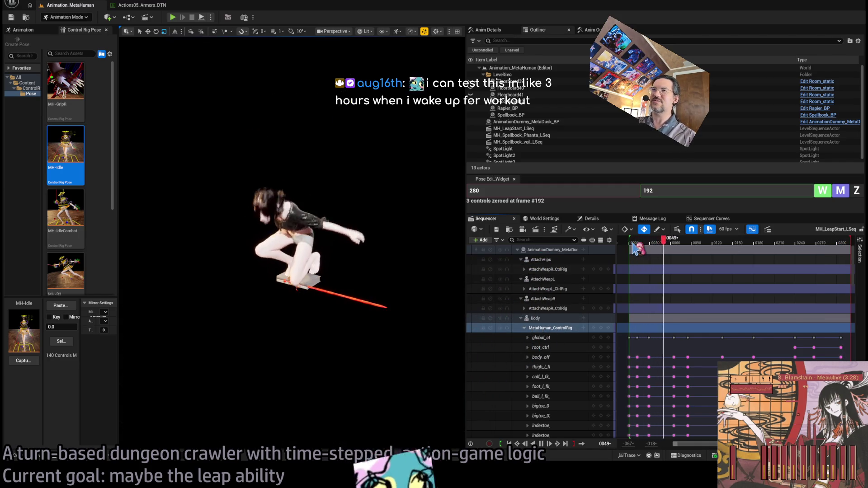
key("space")
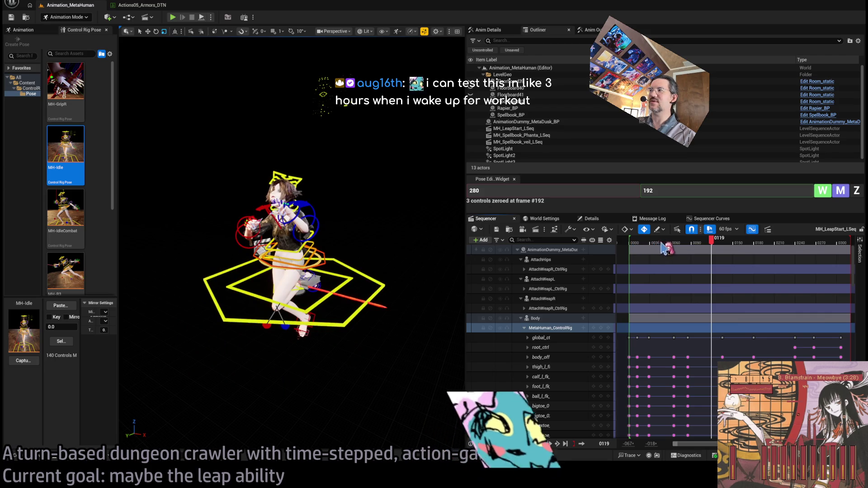
key("space")
key("space")
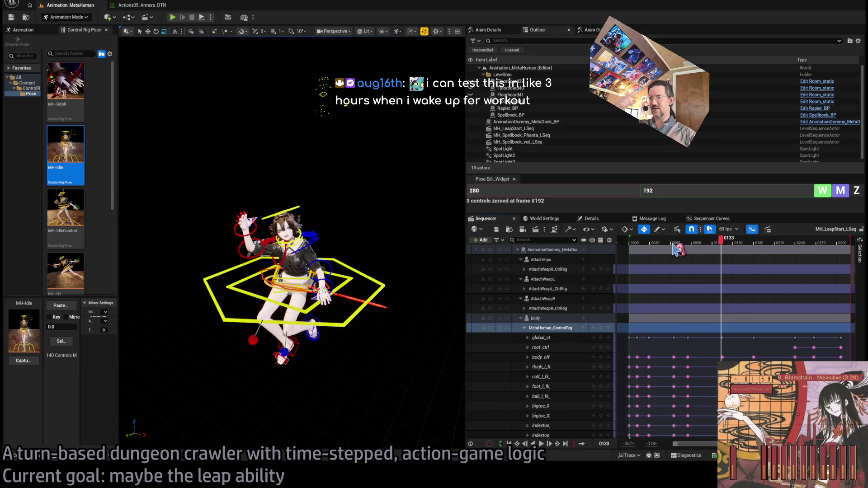
- Replay from the leap at frame 74, then play the landing from frame 241 to its end
left_click(721, 248)
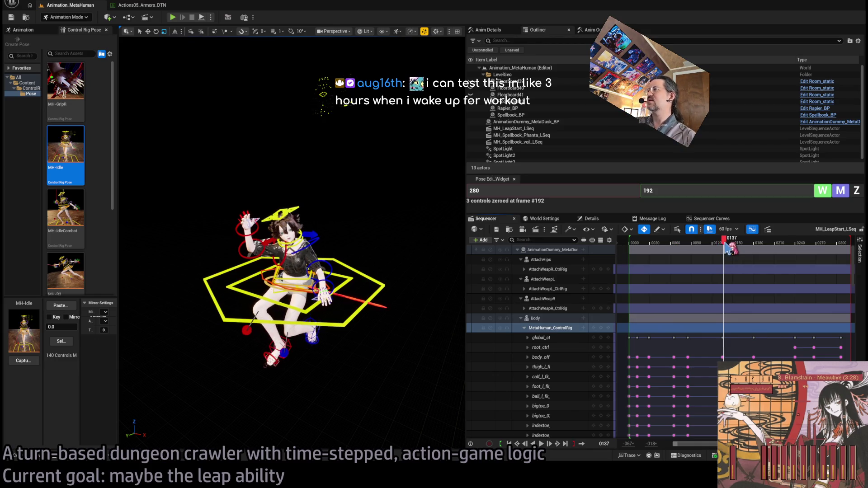
left_click_drag(721, 248, 682, 249)
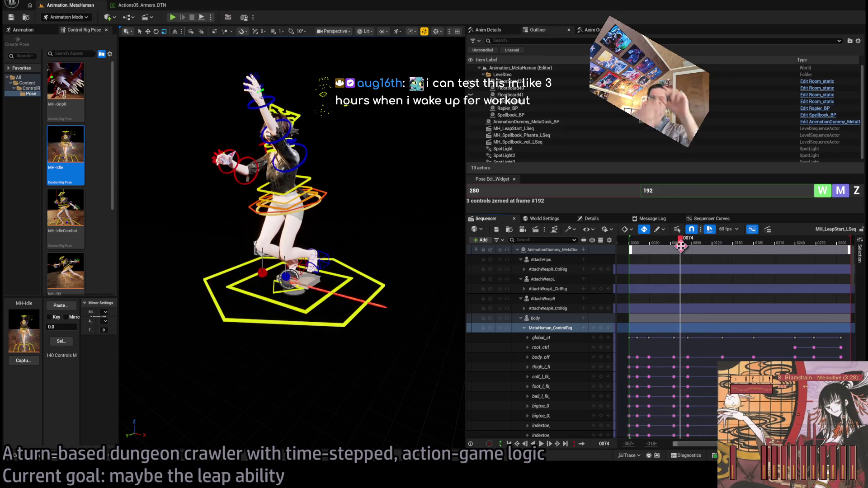
key("space")
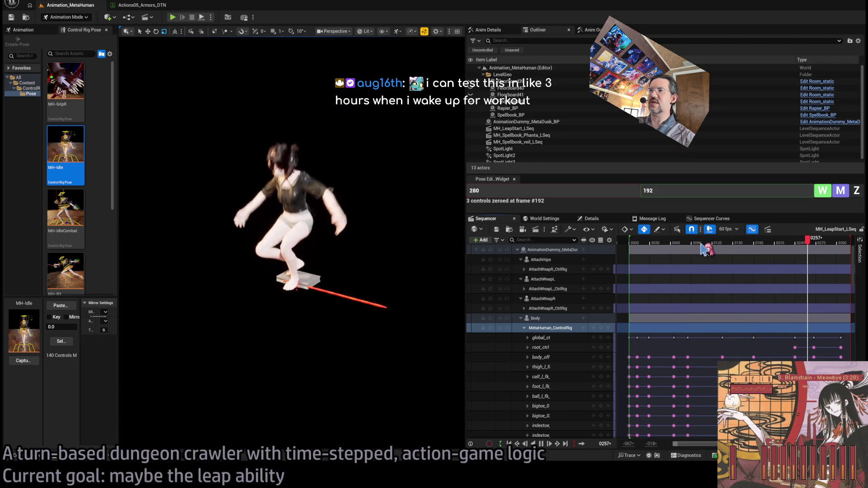
key("space")
left_click(794, 250)
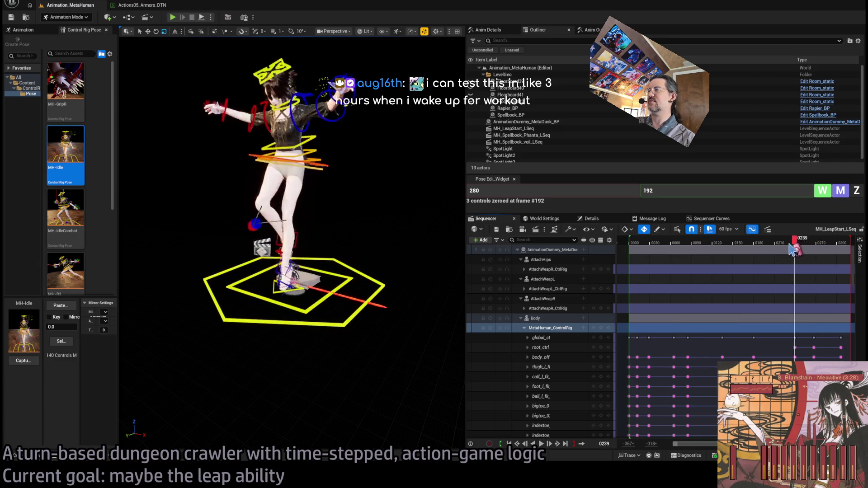
key("space")
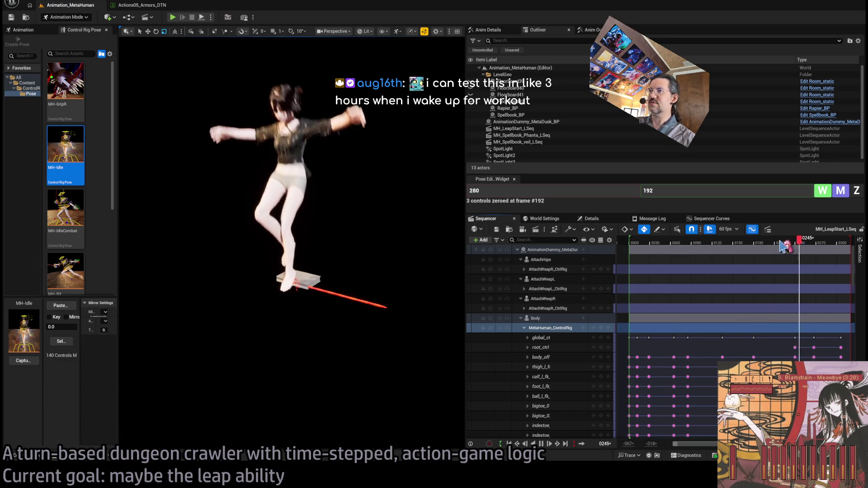
key("space")
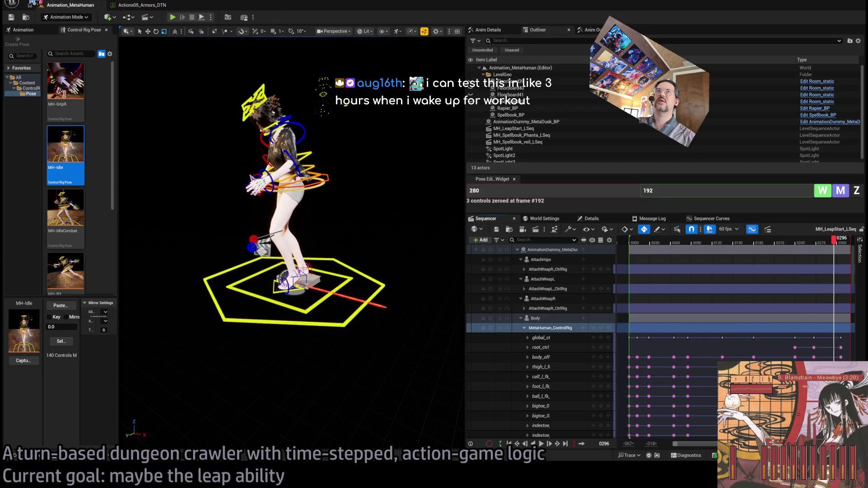